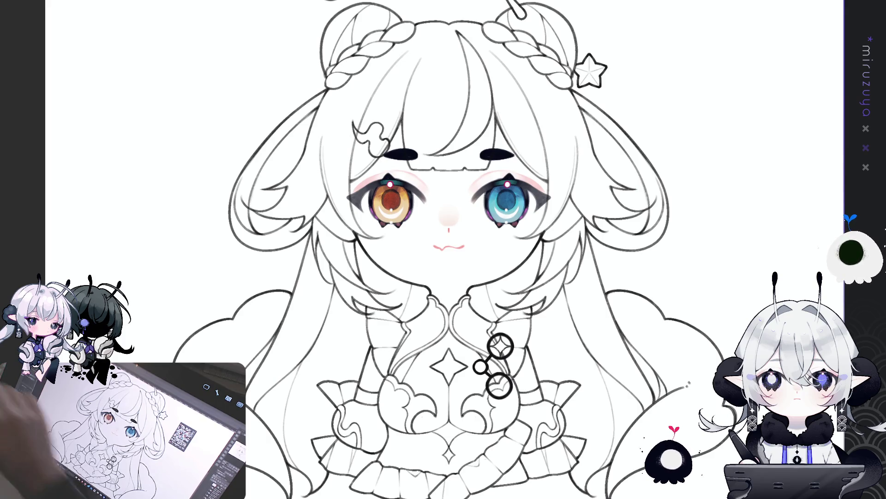
# Pan to the decorations above the head and show a vertical guide down the drawing's centre.
pyautogui.moveTo(666, 290)
pyautogui.mouseDown()
pyautogui.moveTo(649, 318)
pyautogui.moveTo(672, 362)
pyautogui.mouseUp()
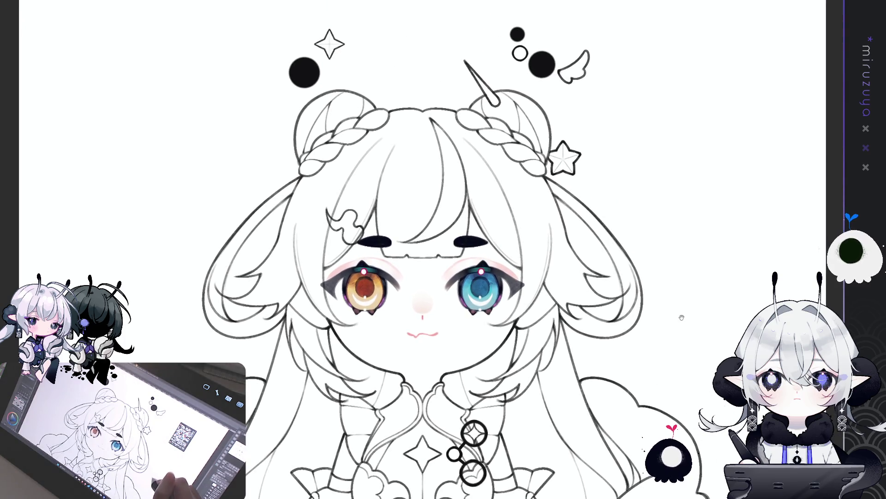
pyautogui.moveTo(674, 235); pyautogui.dragTo(659, 209)
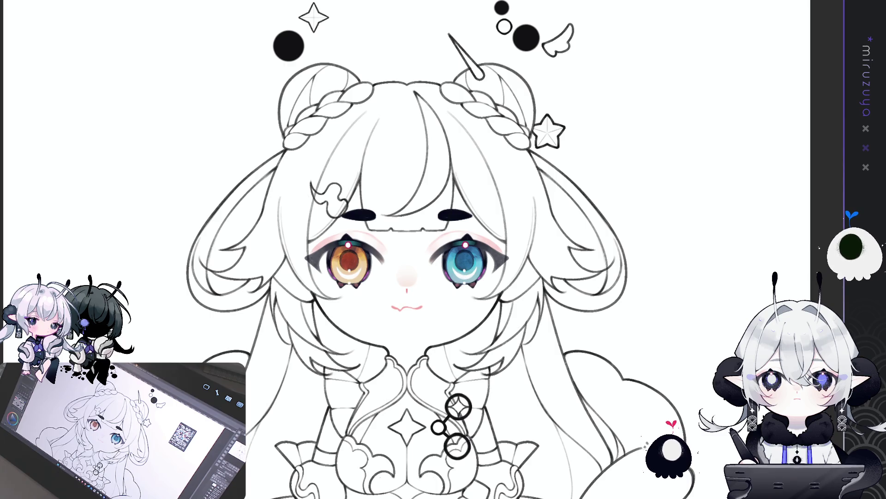
pyautogui.hotkey('ctrl', '1')
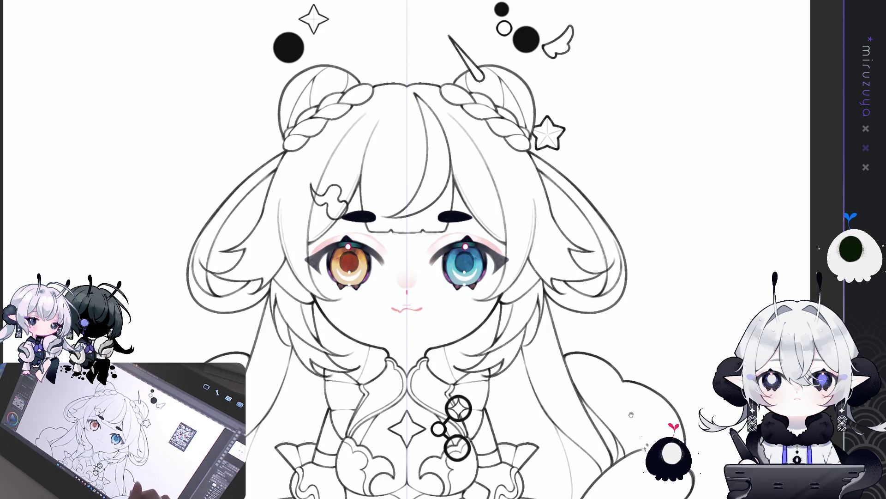
pyautogui.moveTo(642, 410); pyautogui.dragTo(644, 284)
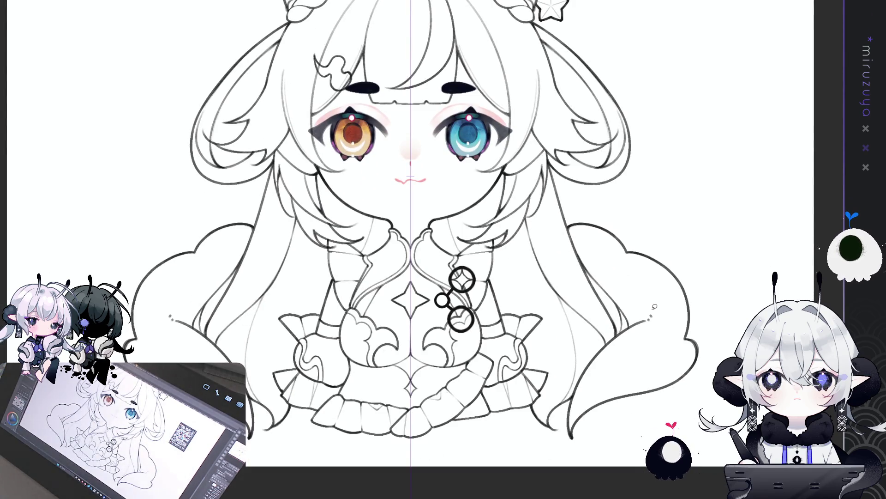
pyautogui.moveTo(705, 263); pyautogui.dragTo(698, 394)
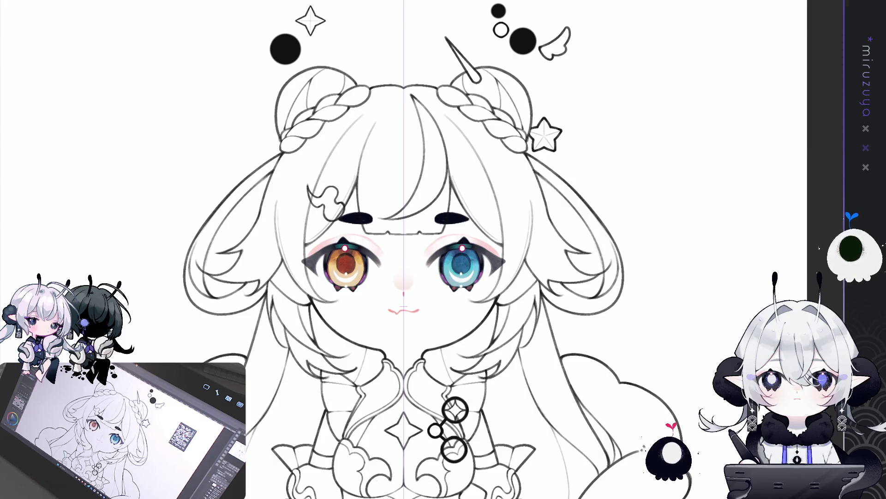
pyautogui.moveTo(804, 34); pyautogui.dragTo(786, 19)
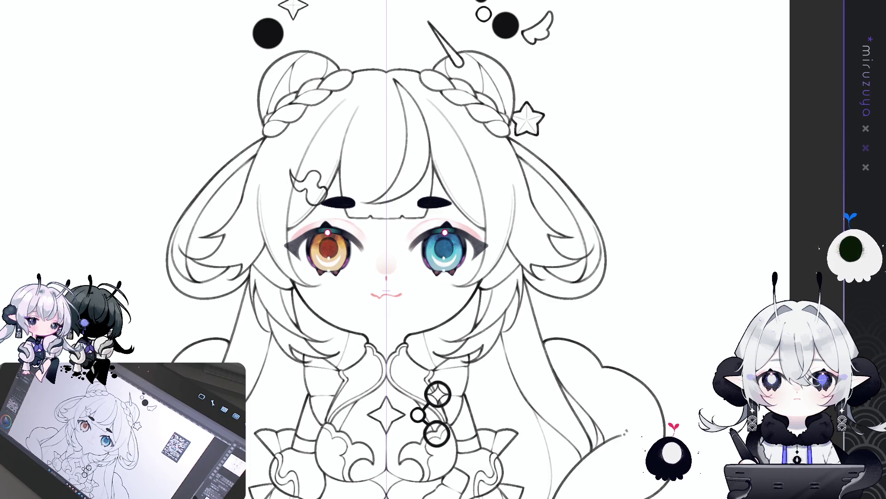
pyautogui.moveTo(682, 382)
pyautogui.mouseDown()
pyautogui.moveTo(707, 291)
pyautogui.moveTo(691, 328)
pyautogui.mouseUp()
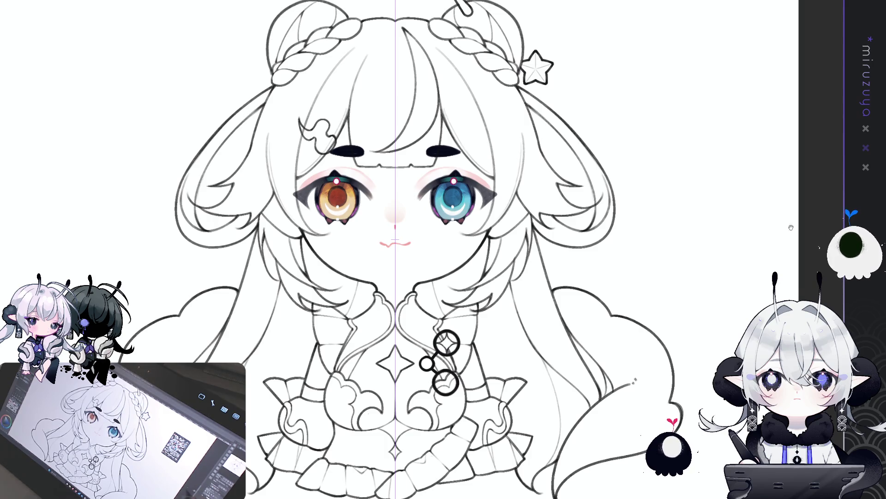
# Hide the centre guide, then try an ellipse over the forehead and undo it.
pyautogui.scroll(5, 395, 249)
pyautogui.hotkey('ctrl', 'r')
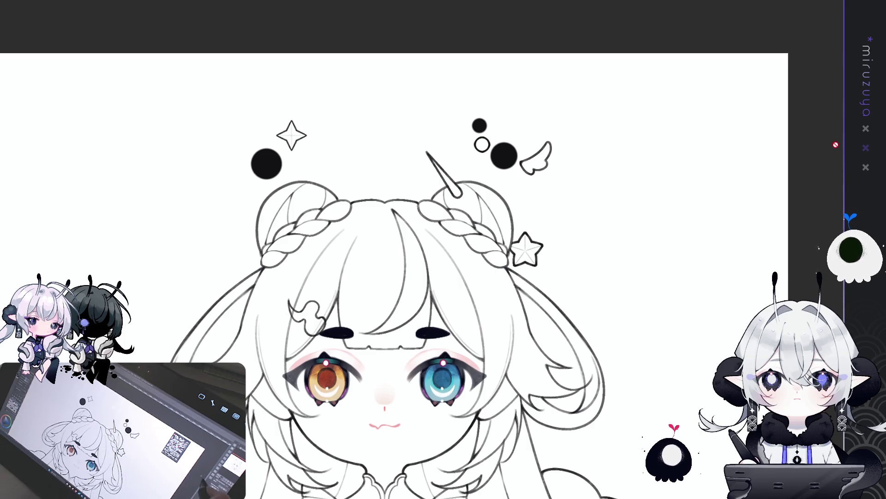
pyautogui.moveTo(494, 248); pyautogui.dragTo(509, 202)
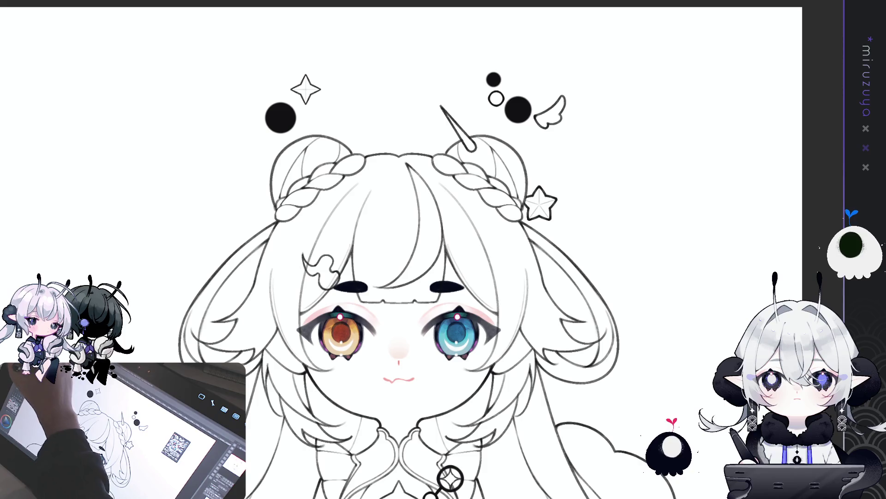
pyautogui.moveTo(392, 192)
pyautogui.mouseDown()
pyautogui.moveTo(427, 225)
pyautogui.moveTo(464, 235)
pyautogui.mouseUp()
pyautogui.hotkey('ctrl', 'z')
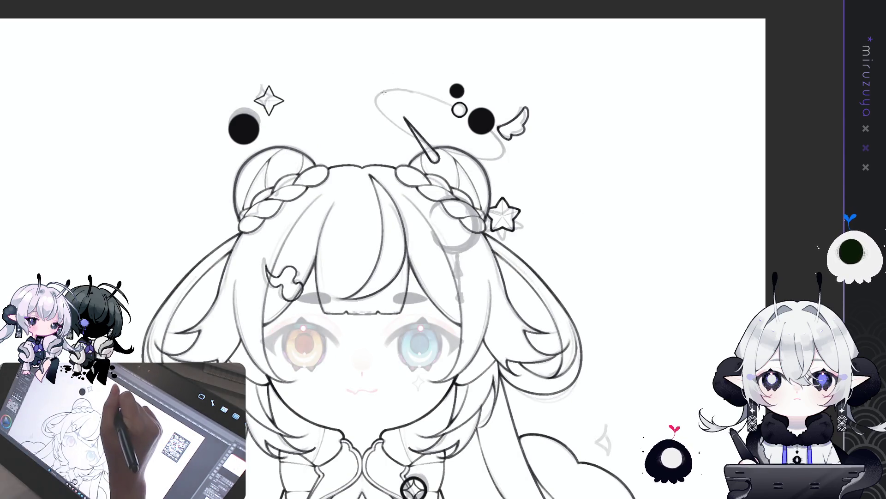
# Draw a bold black halo ellipse above the head, then rotate, shrink and reposition it around the dots.
pyautogui.moveTo(378, 92)
pyautogui.mouseDown()
pyautogui.moveTo(534, 151)
pyautogui.moveTo(540, 138)
pyautogui.mouseUp()
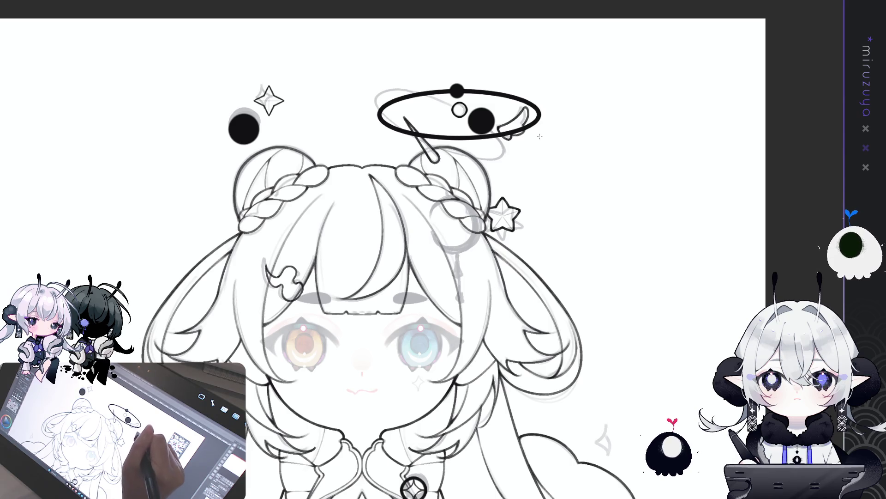
pyautogui.hotkey('ctrl', 't')
pyautogui.moveTo(539, 44)
pyautogui.mouseDown()
pyautogui.moveTo(561, 84)
pyautogui.moveTo(528, 143)
pyautogui.moveTo(506, 147)
pyautogui.mouseUp()
pyautogui.moveTo(535, 107); pyautogui.dragTo(534, 107)
pyautogui.moveTo(505, 141); pyautogui.dragTo(504, 142)
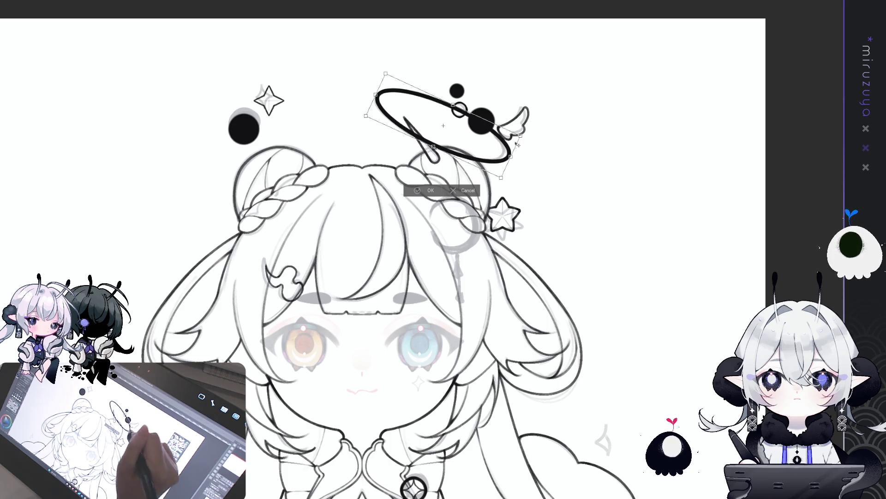
pyautogui.moveTo(501, 148); pyautogui.dragTo(496, 145)
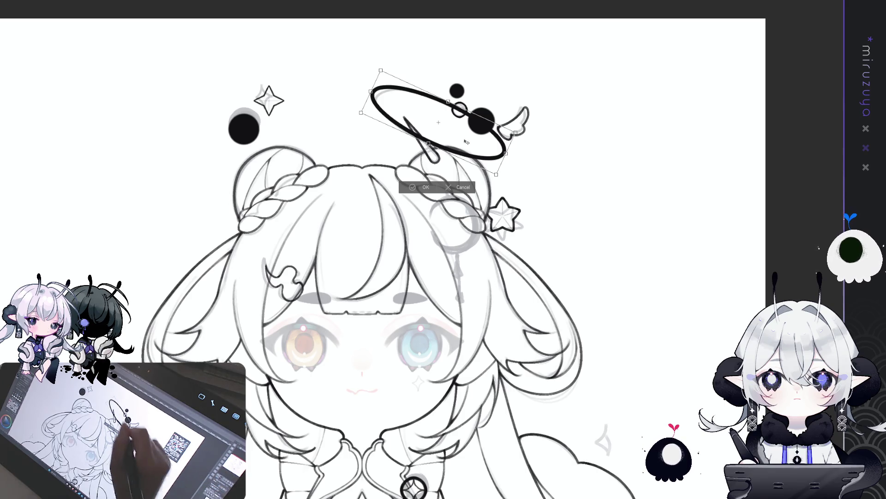
pyautogui.moveTo(468, 144); pyautogui.dragTo(502, 154)
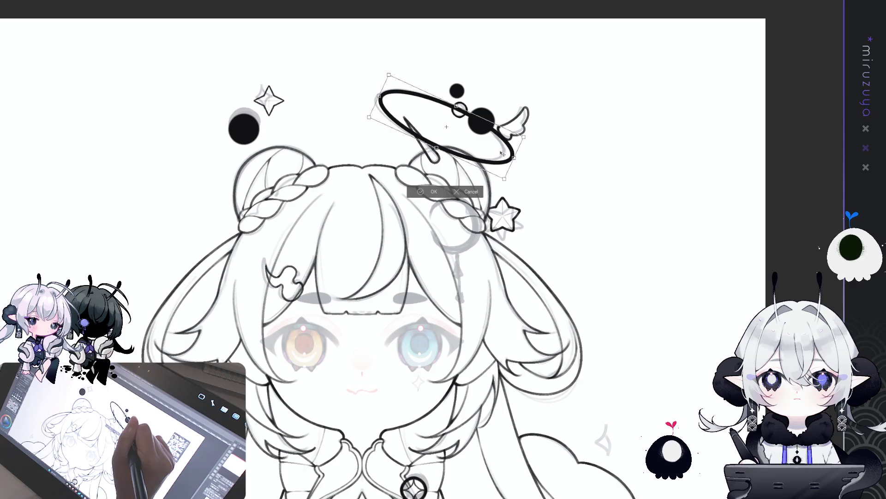
pyautogui.press('Return')
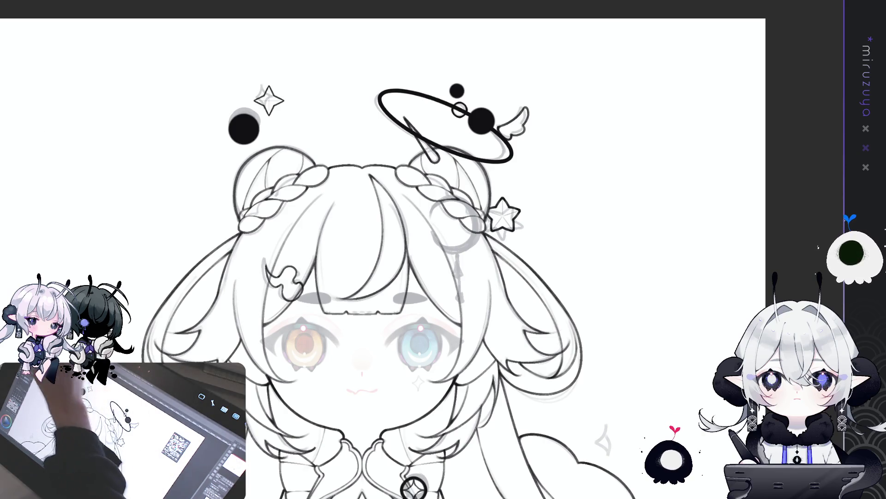
# Move the dots and small wing beside the halo slightly down-right, then deselect.
pyautogui.moveTo(480, 52); pyautogui.dragTo(439, 69)
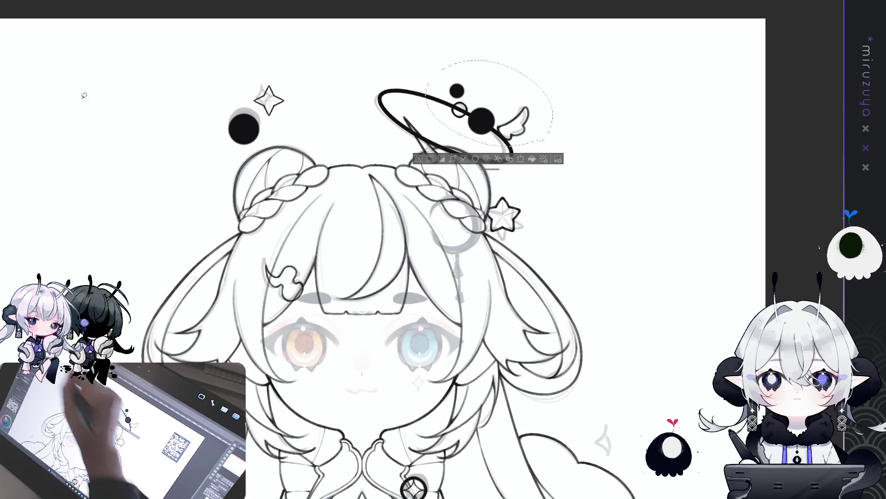
pyautogui.moveTo(528, 125); pyautogui.dragTo(540, 133)
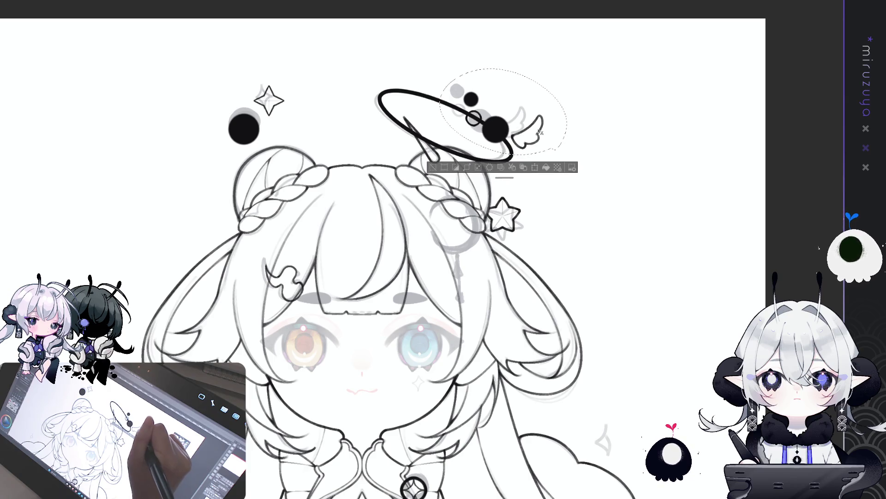
pyautogui.hotkey('ctrl', 'd')
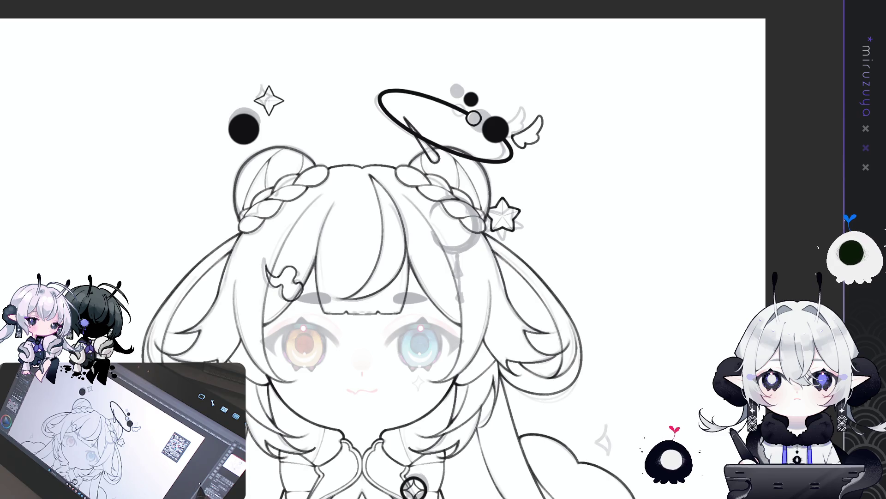
pyautogui.moveTo(468, 417); pyautogui.dragTo(657, 336)
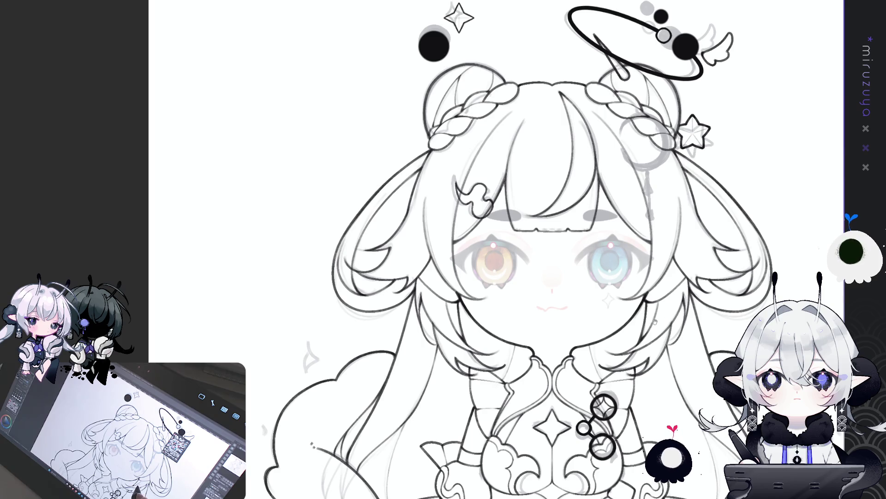
# Zoom in on the head and undo the outline and retried stroke on the ring ornament.
pyautogui.moveTo(643, 383)
pyautogui.mouseDown()
pyautogui.moveTo(638, 316)
pyautogui.moveTo(586, 405)
pyautogui.mouseUp()
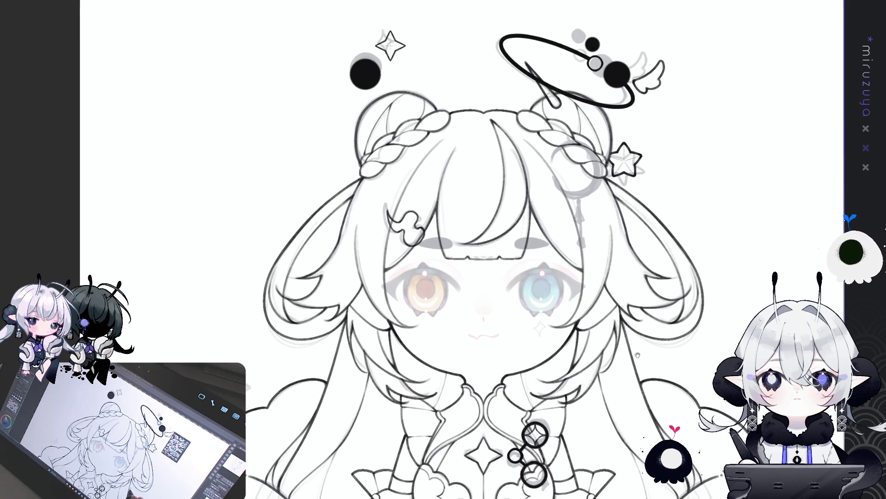
pyautogui.moveTo(637, 354); pyautogui.dragTo(559, 339)
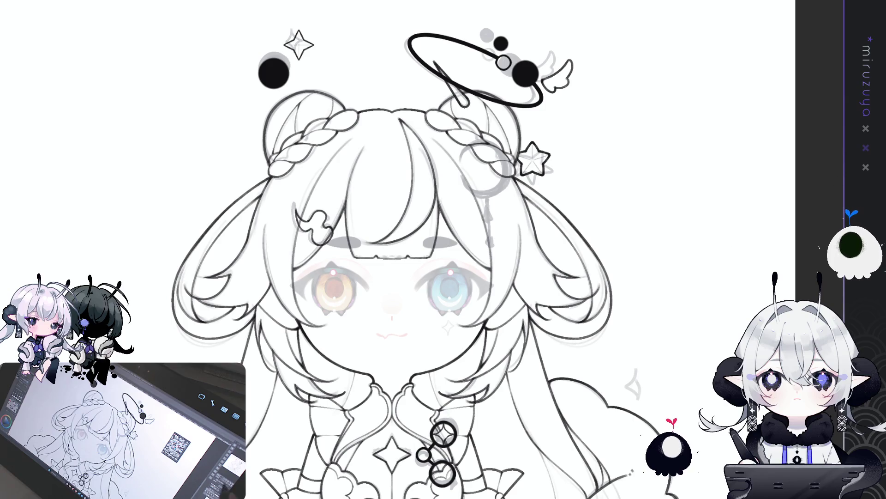
pyautogui.hotkey('ctrl', '+')
pyautogui.moveTo(462, 231); pyautogui.dragTo(405, 272)
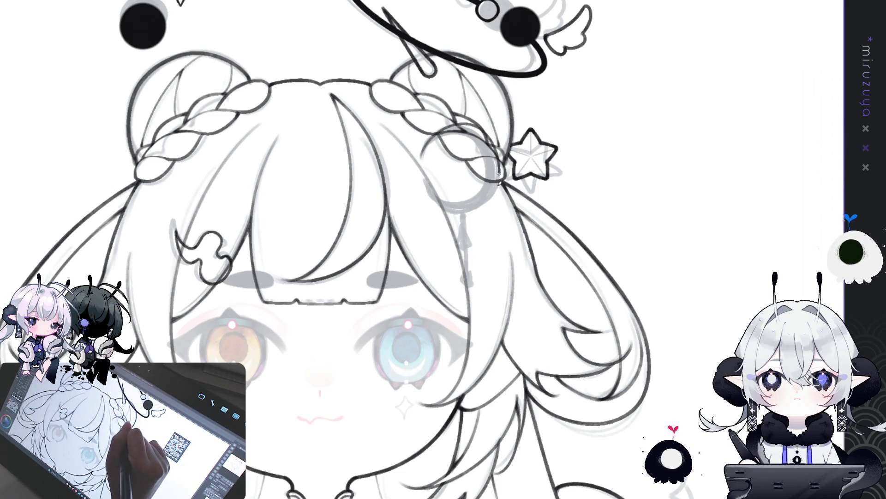
pyautogui.moveTo(499, 172)
pyautogui.mouseDown()
pyautogui.moveTo(368, 217)
pyautogui.moveTo(335, 218)
pyautogui.mouseUp()
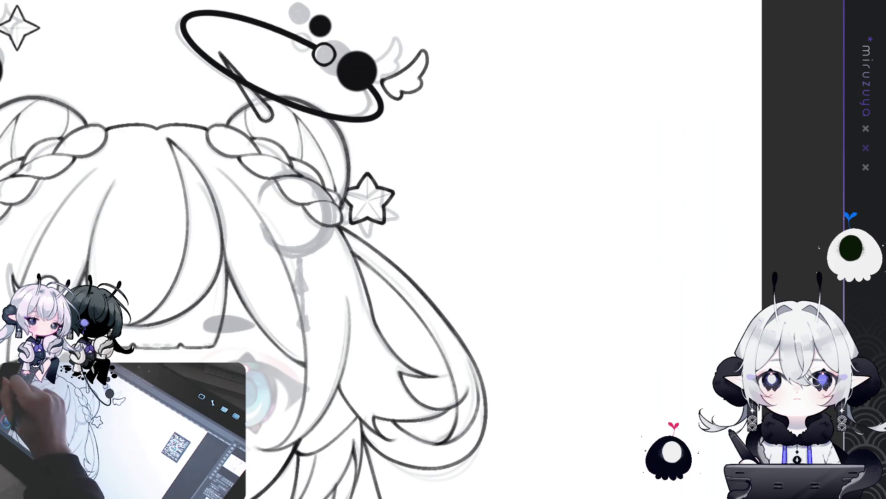
pyautogui.moveTo(274, 191)
pyautogui.mouseDown()
pyautogui.moveTo(410, 171)
pyautogui.moveTo(464, 191)
pyautogui.moveTo(399, 211)
pyautogui.mouseUp()
pyautogui.hotkey('ctrl', 'z')
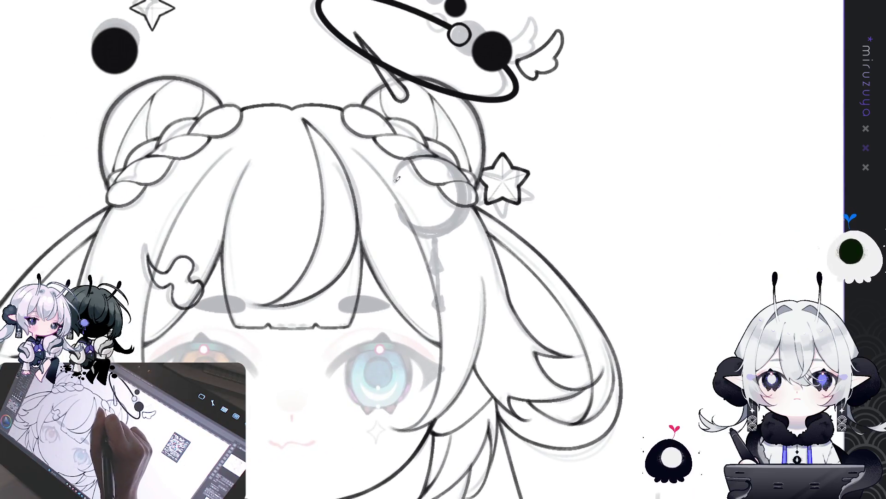
pyautogui.moveTo(462, 163); pyautogui.dragTo(470, 217)
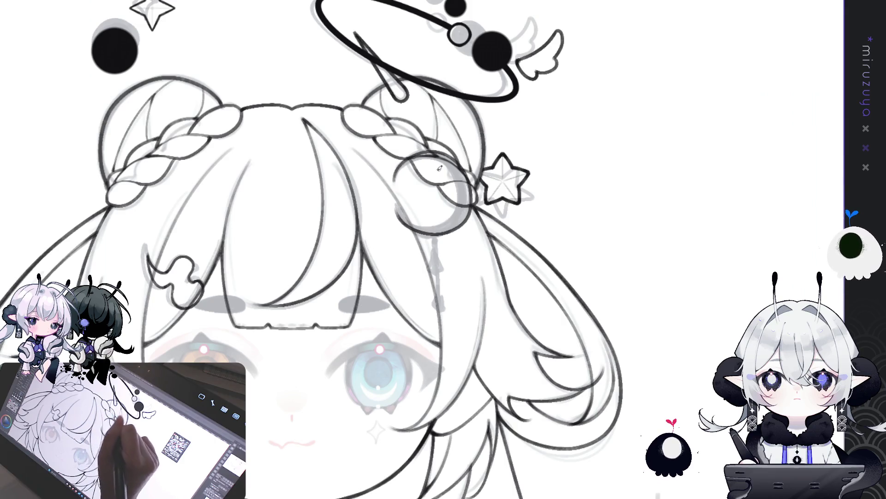
pyautogui.hotkey('ctrl', 'z')
# Flip the canvas, discard the crescent and circle traces, and place a radial ruler on blank canvas.
pyautogui.hotkey('ctrl', 'z')
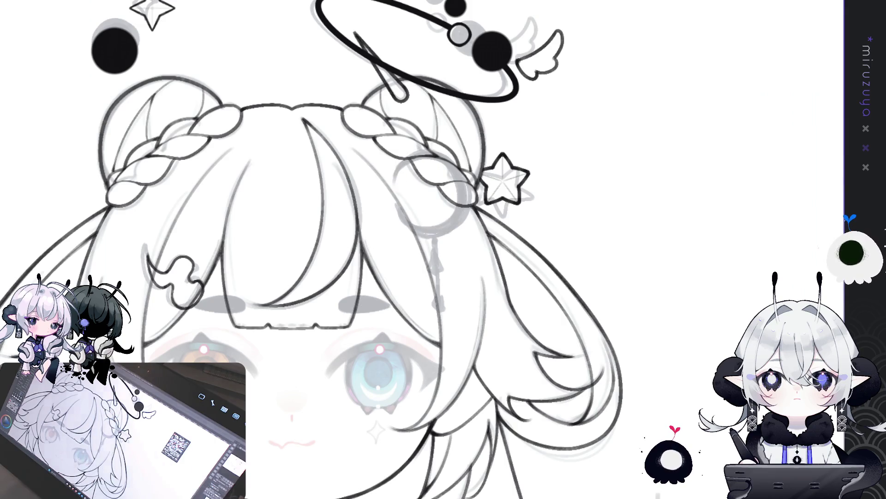
pyautogui.press('h')
pyautogui.moveTo(371, 164)
pyautogui.mouseDown()
pyautogui.moveTo(353, 207)
pyautogui.moveTo(411, 222)
pyautogui.mouseUp()
pyautogui.hotkey('ctrl', 'z')
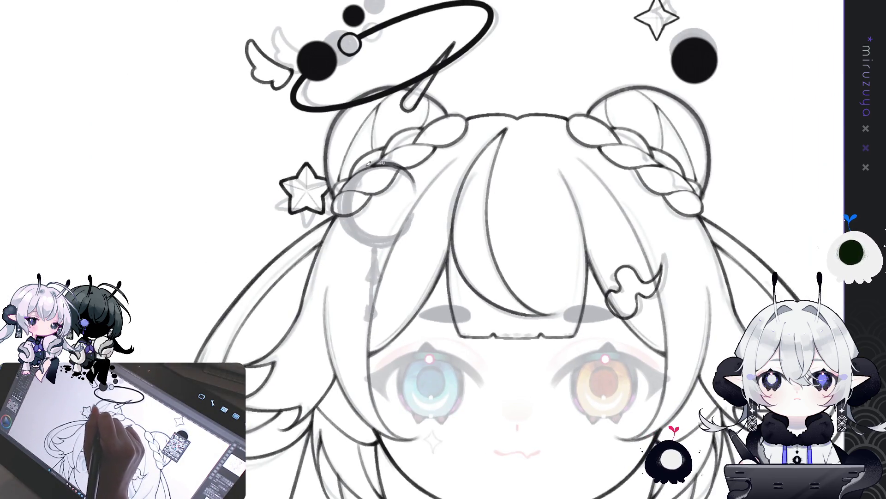
pyautogui.moveTo(413, 170)
pyautogui.mouseDown()
pyautogui.moveTo(344, 203)
pyautogui.moveTo(410, 233)
pyautogui.mouseUp()
pyautogui.hotkey('ctrl', 'z')
pyautogui.moveTo(419, 187)
pyautogui.mouseDown()
pyautogui.moveTo(609, 176)
pyautogui.moveTo(633, 166)
pyautogui.mouseUp()
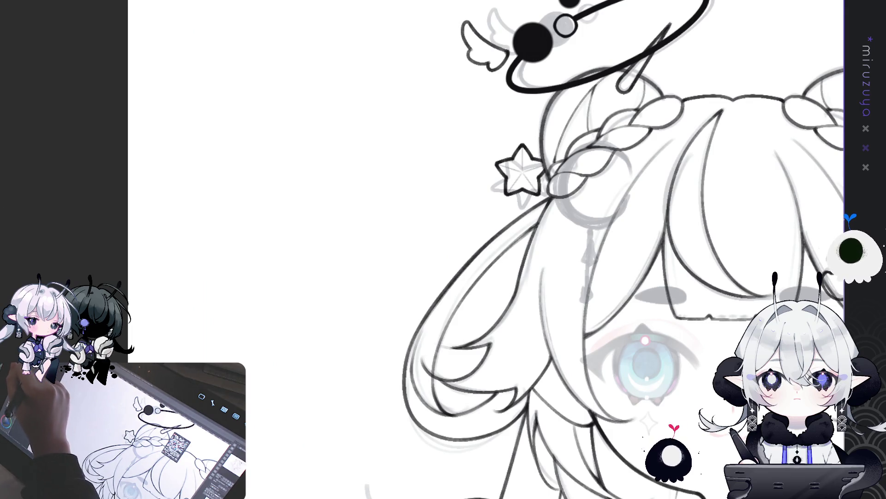
pyautogui.click(311, 235)
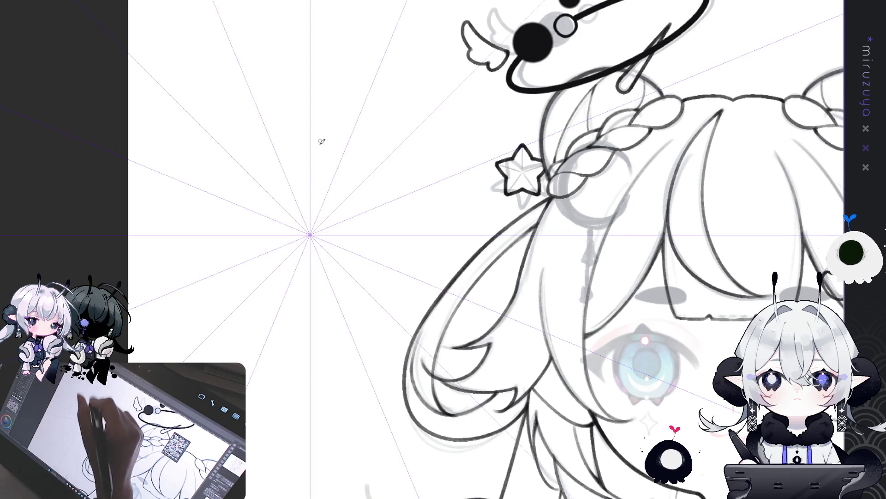
# Draw a circle at the ruler centre, hide the ruler, and move the circle onto the ring ornament.
pyautogui.moveTo(311, 178)
pyautogui.mouseDown()
pyautogui.moveTo(350, 192)
pyautogui.moveTo(365, 231)
pyautogui.mouseUp()
pyautogui.hotkey('ctrl', 'z')
pyautogui.hotkey('ctrl', 'z')
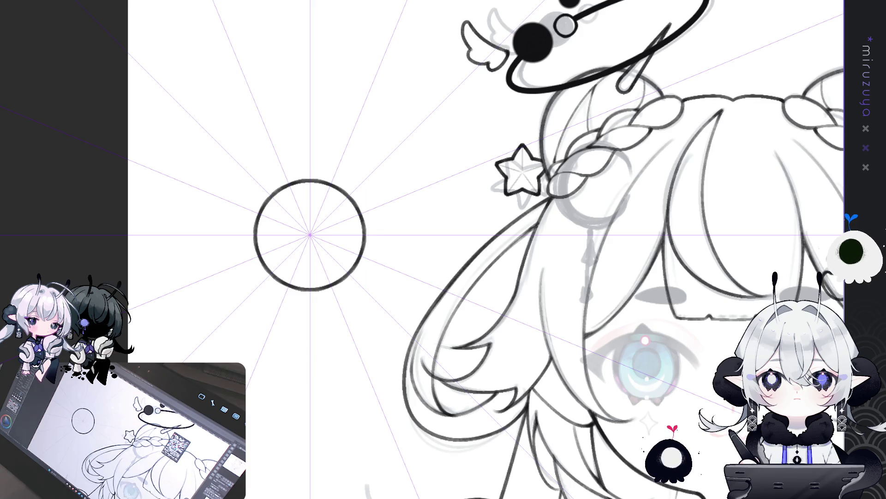
pyautogui.hotkey('ctrl', 'shift', '1')
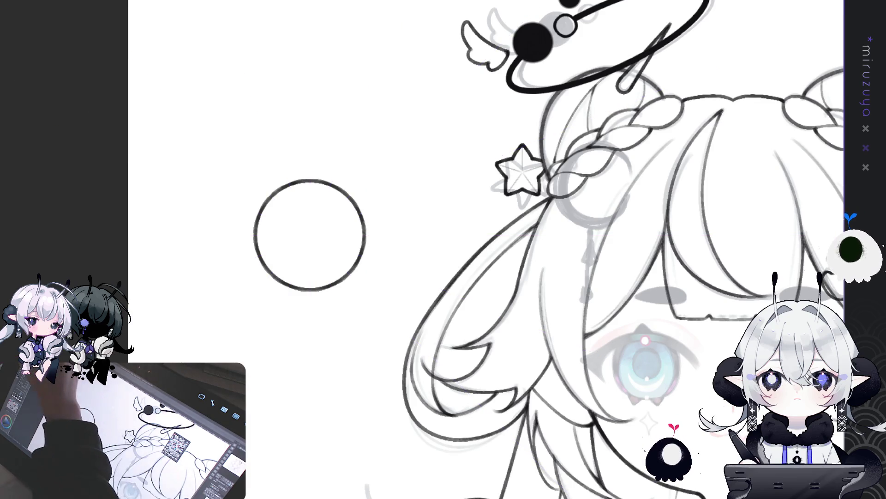
pyautogui.moveTo(404, 177); pyautogui.dragTo(344, 107)
pyautogui.hotkey('ctrl', 't')
pyautogui.hotkey('ctrl', '-')
pyautogui.moveTo(296, 273)
pyautogui.mouseDown()
pyautogui.moveTo(459, 260)
pyautogui.moveTo(397, 281)
pyautogui.moveTo(395, 179)
pyautogui.moveTo(379, 199)
pyautogui.mouseUp()
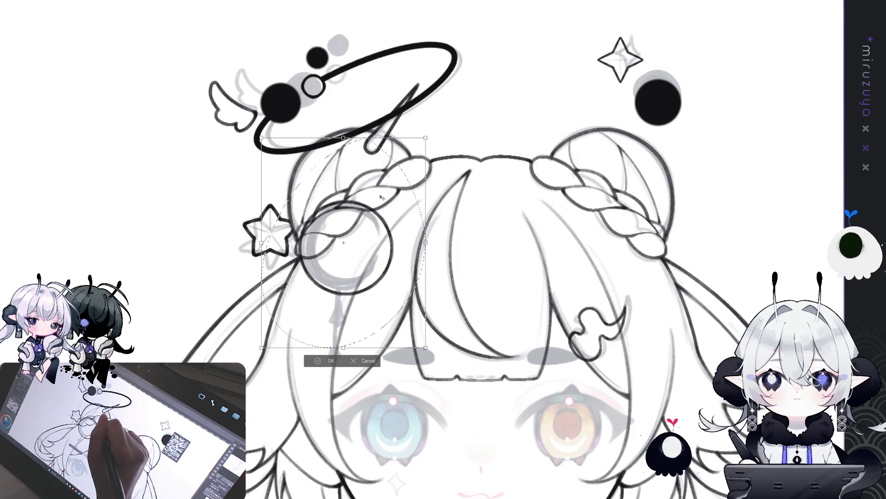
# Nudge the circle right and shrink it to fit snugly over the ring ornament.
pyautogui.click(325, 361)
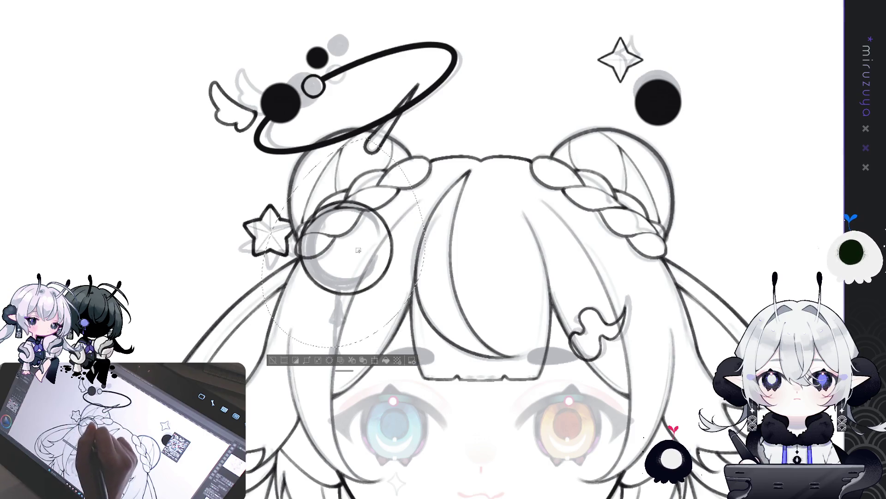
pyautogui.hotkey('ctrl', 'd')
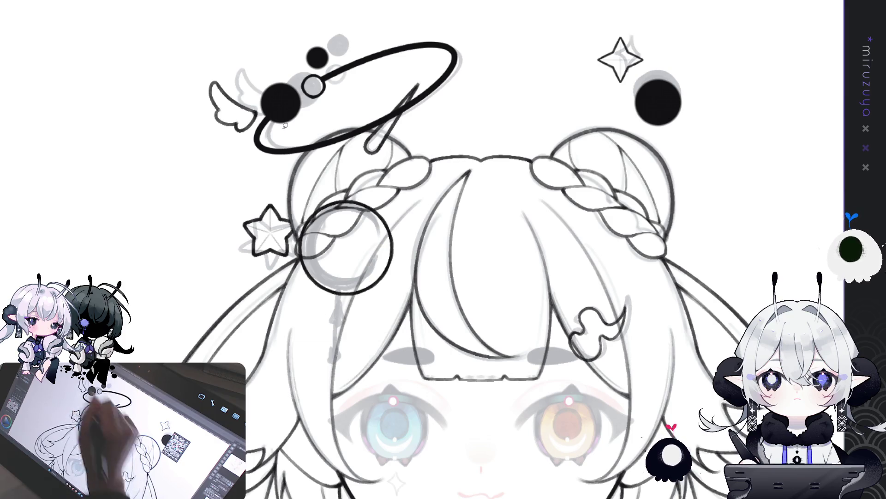
pyautogui.hotkey('ctrl', 't')
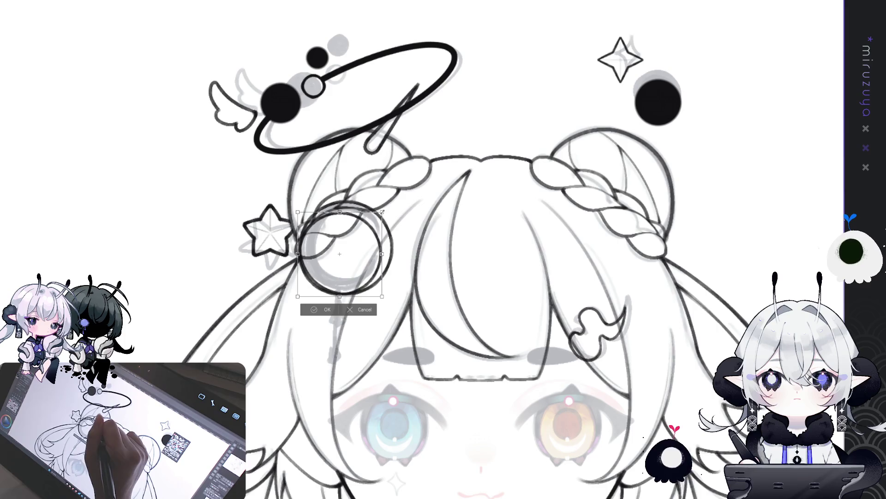
pyautogui.moveTo(339, 254); pyautogui.dragTo(356, 246)
pyautogui.moveTo(395, 207)
pyautogui.mouseDown()
pyautogui.moveTo(382, 233)
pyautogui.moveTo(395, 211)
pyautogui.mouseUp()
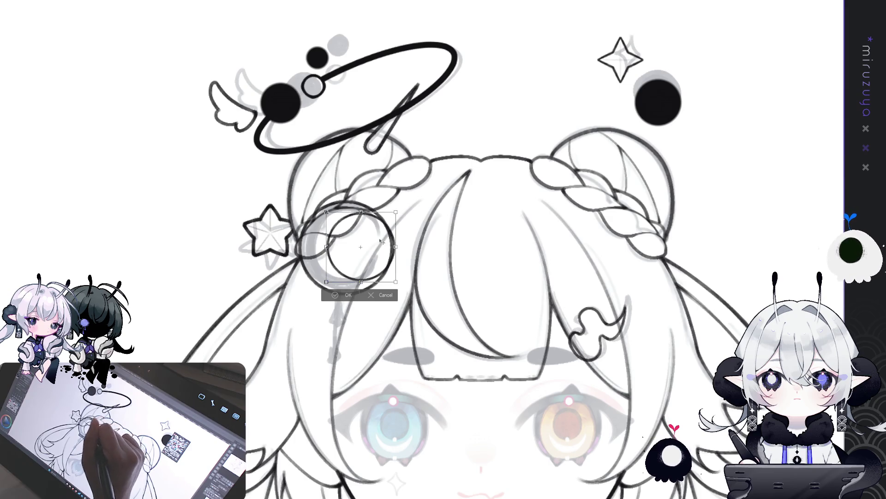
pyautogui.press('Return')
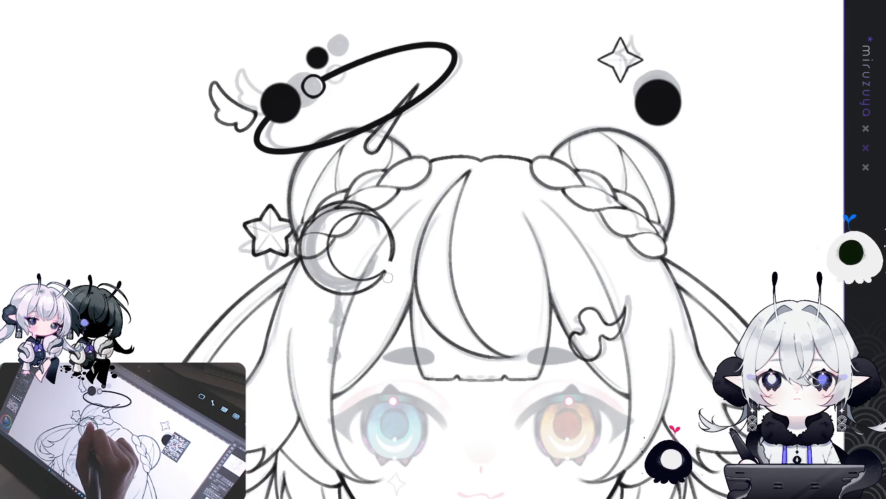
# Erase the circle's right arc to form a crescent moon, then flip the view back.
pyautogui.moveTo(385, 267); pyautogui.dragTo(386, 277)
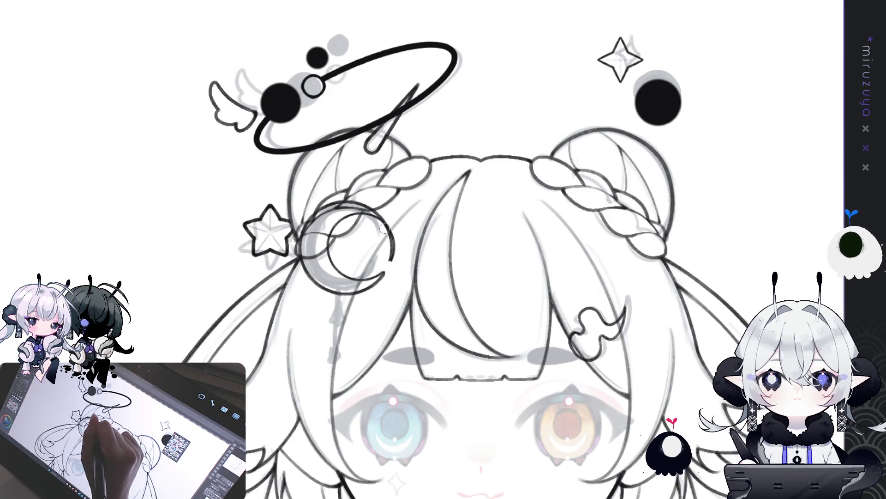
pyautogui.moveTo(390, 222); pyautogui.dragTo(394, 261)
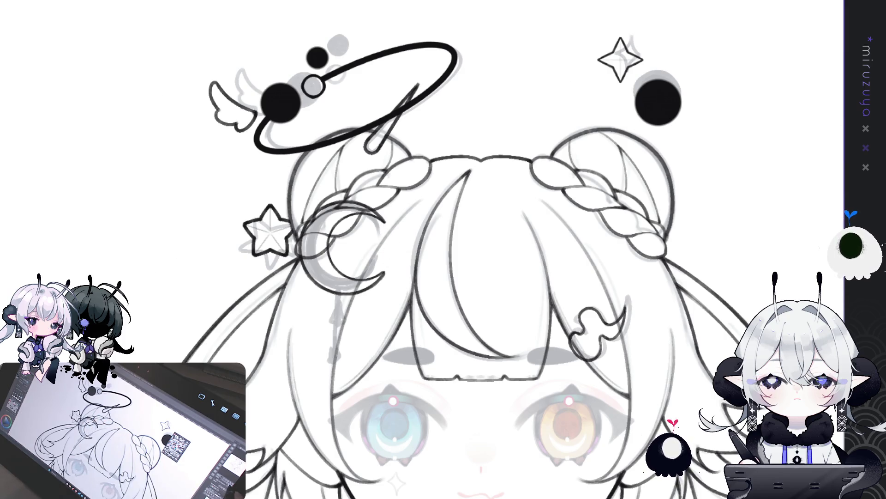
pyautogui.press('h')
pyautogui.scroll(2, 719, 134)
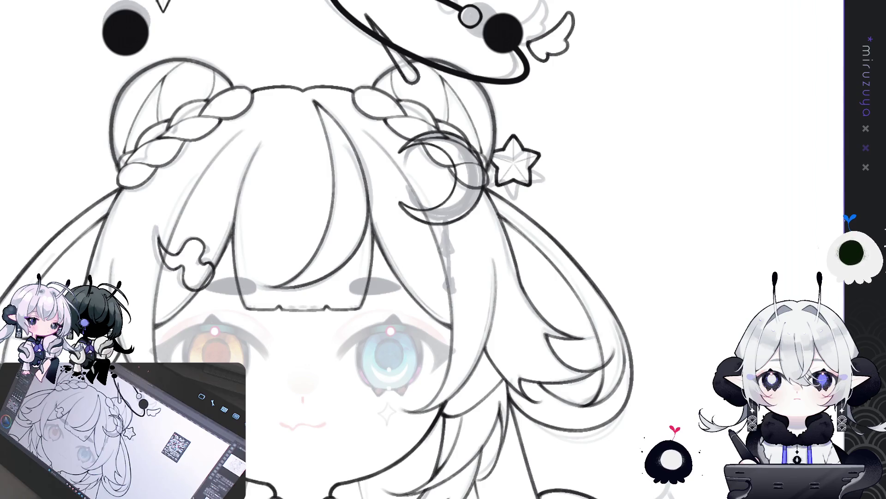
pyautogui.moveTo(323, 230); pyautogui.dragTo(369, 171)
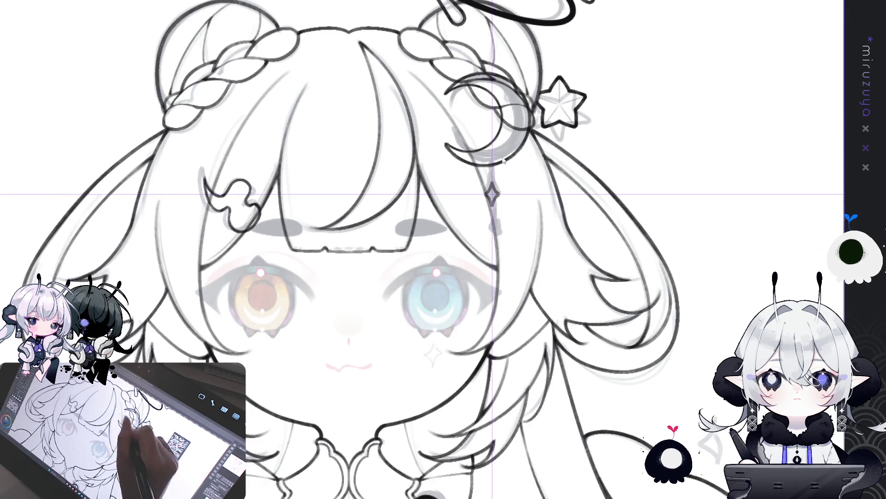
# Draw a small four-point sparkle just below the crescent moon.
pyautogui.moveTo(493, 181)
pyautogui.mouseDown()
pyautogui.moveTo(492, 203)
pyautogui.moveTo(503, 193)
pyautogui.mouseUp()
# Compare the drawing with and without the sparkle, then add a vertical line through it.
pyautogui.hotkey('ctrl', 'z')
pyautogui.hotkey('ctrl', 'y')
pyautogui.hotkey('ctrl', 'z')
pyautogui.hotkey('ctrl', 'y')
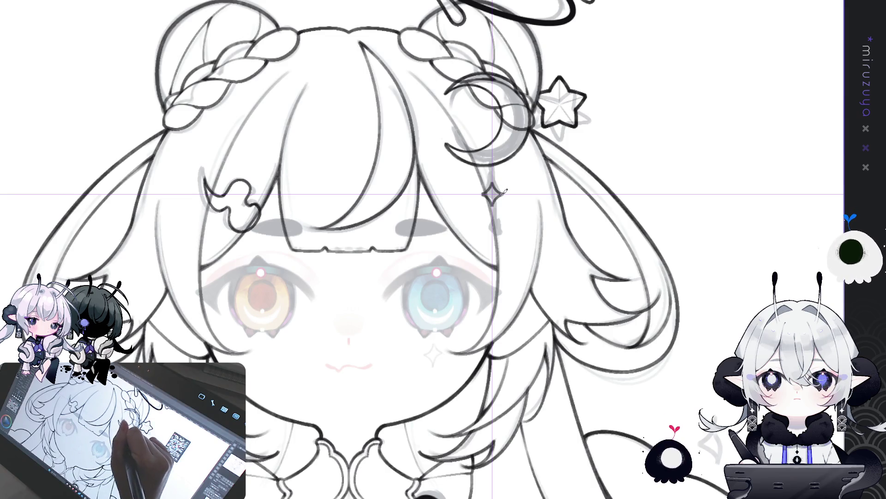
pyautogui.hotkey('ctrl', 'z')
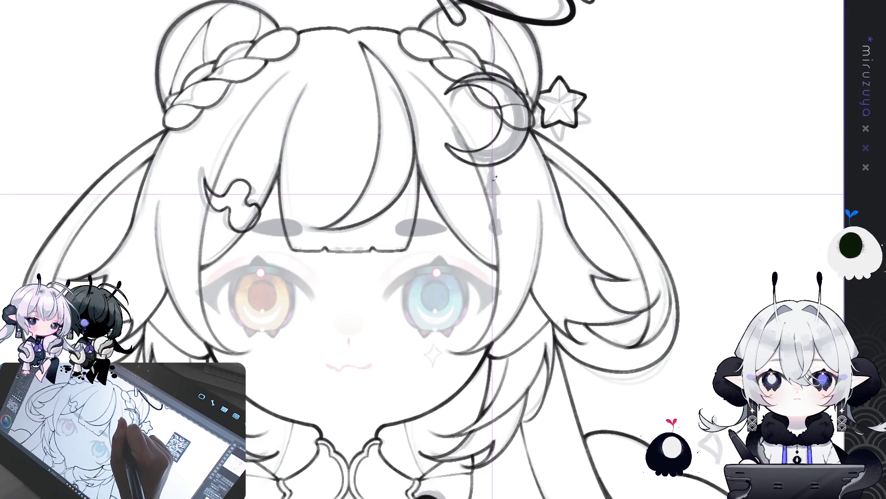
pyautogui.hotkey('ctrl', 'y')
pyautogui.hotkey('ctrl', 'z')
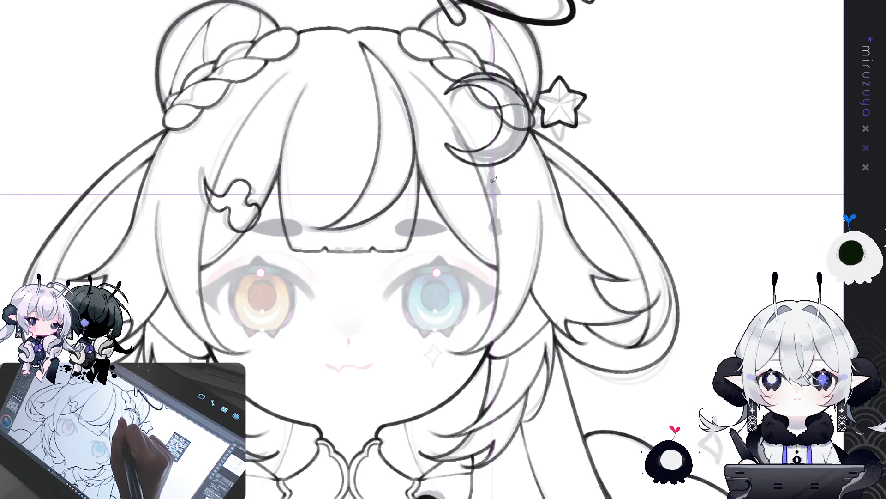
pyautogui.hotkey('ctrl', 'z')
pyautogui.hotkey('ctrl', 'y')
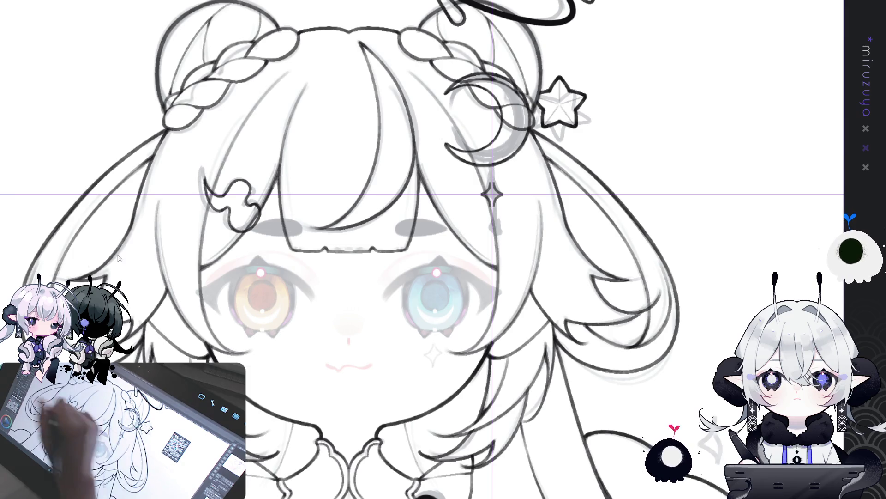
pyautogui.moveTo(492, 219); pyautogui.dragTo(494, 171)
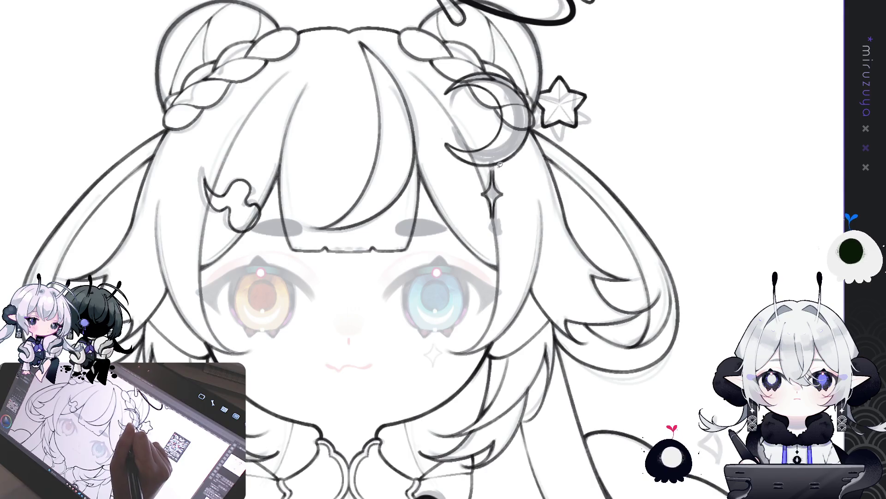
# Duplicate the sparkle and place the copy directly below the first.
pyautogui.moveTo(521, 184); pyautogui.dragTo(517, 183)
pyautogui.hotkey('ctrl', 'd')
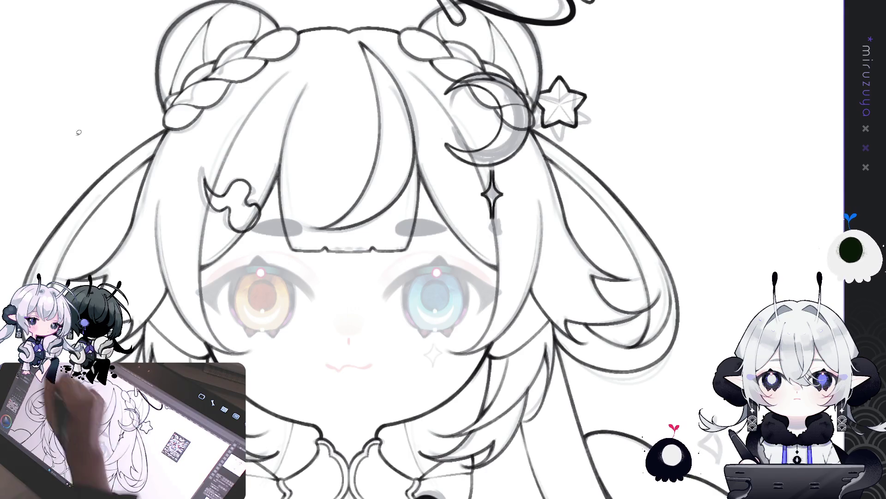
pyautogui.moveTo(493, 196); pyautogui.dragTo(493, 255)
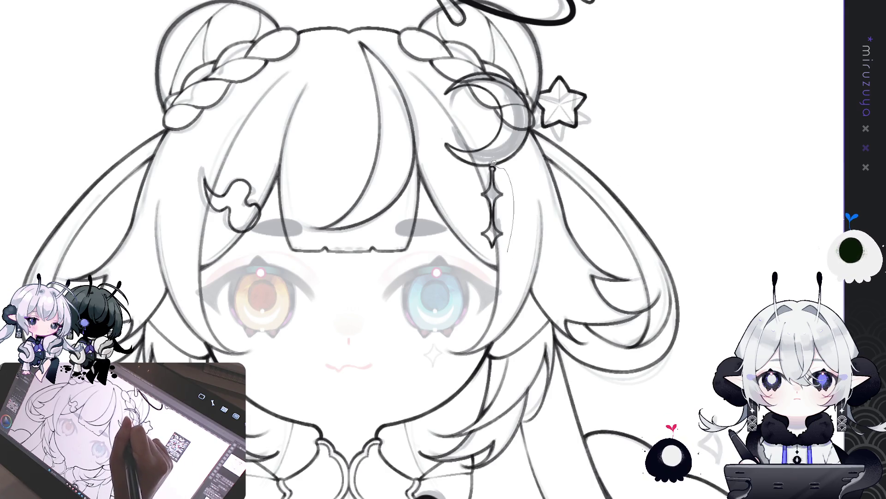
# Shift the star earring below the moon clip slightly right, deselect, and pan up to the halo.
pyautogui.moveTo(469, 249); pyautogui.dragTo(508, 253)
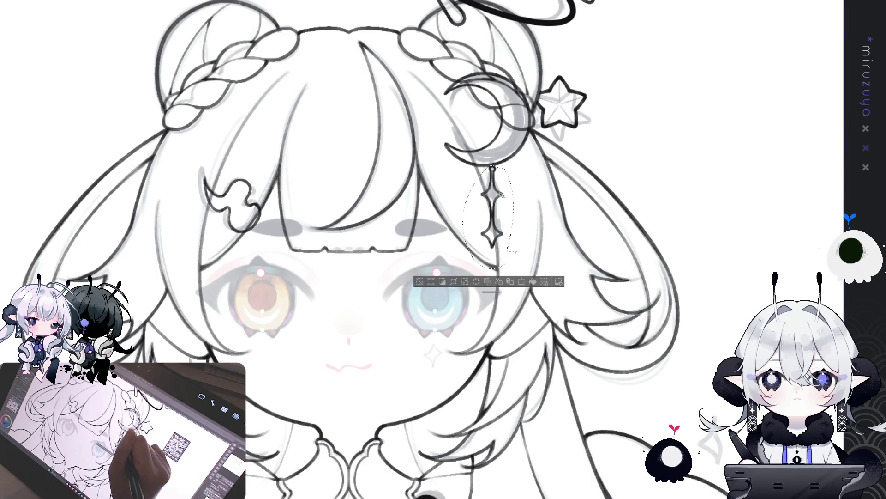
pyautogui.moveTo(498, 196); pyautogui.dragTo(505, 195)
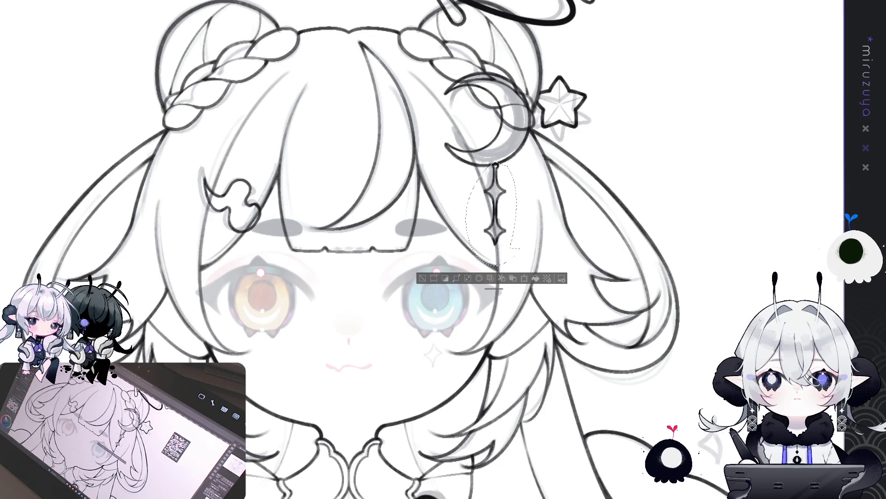
pyautogui.hotkey('ctrl', 'd')
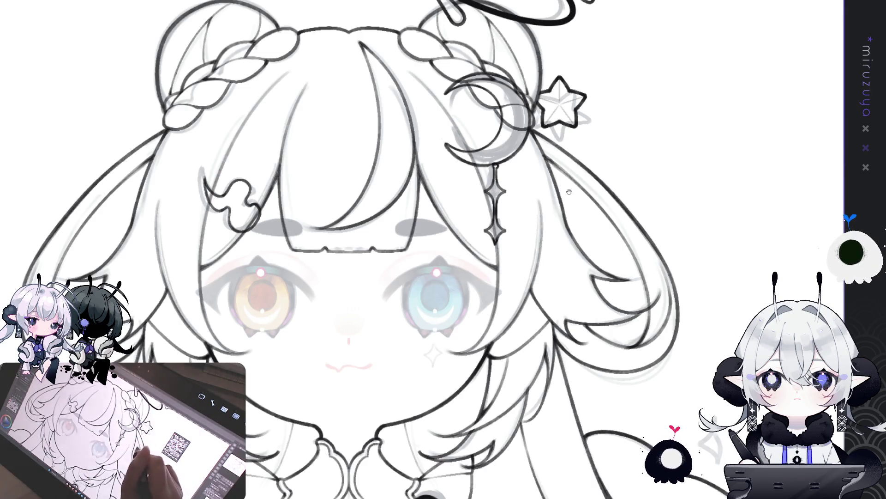
pyautogui.moveTo(528, 224); pyautogui.dragTo(509, 310)
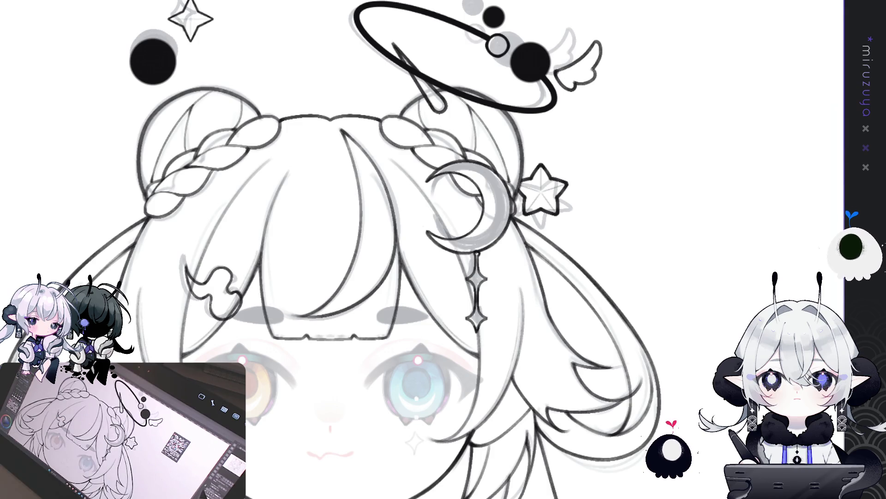
pyautogui.moveTo(443, 249); pyautogui.dragTo(495, 190)
# Zoom out to about 66% and shift the view up to include the chest clasp.
pyautogui.hotkey('ctrl', '-')
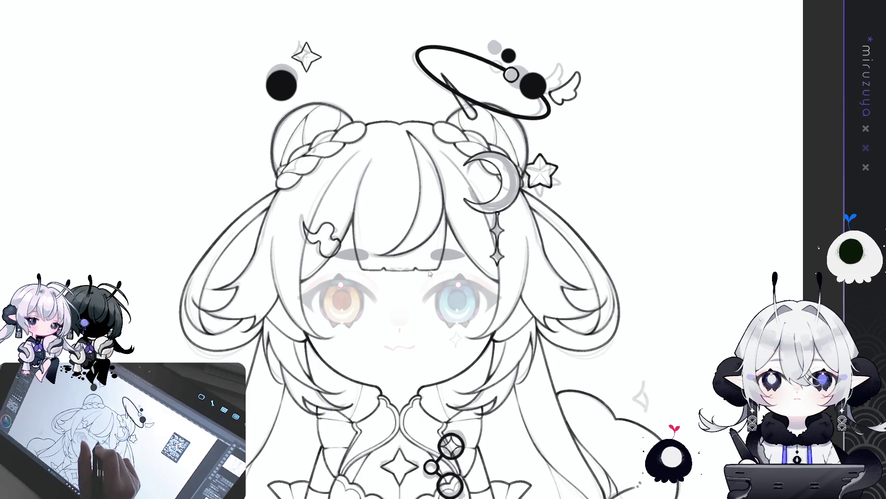
pyautogui.moveTo(568, 361)
pyautogui.mouseDown()
pyautogui.moveTo(597, 279)
pyautogui.moveTo(572, 379)
pyautogui.moveTo(579, 234)
pyautogui.mouseUp()
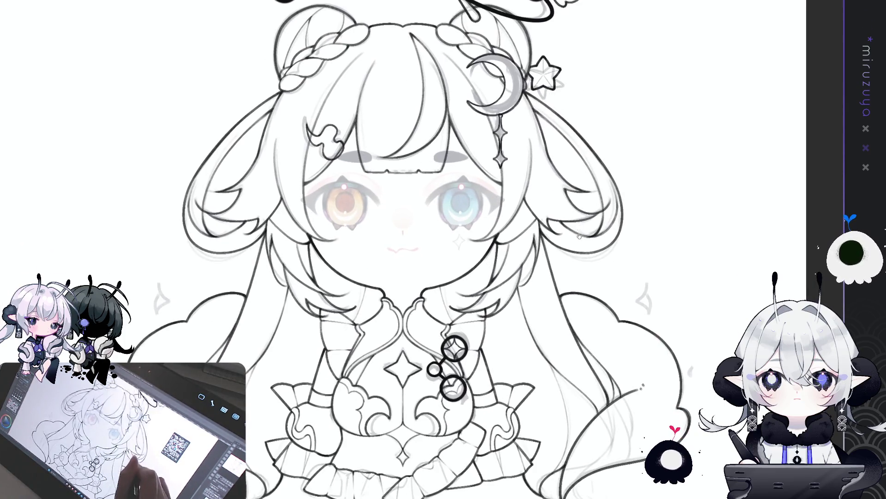
# Pan to the lower-left canvas and set crossing guides where the left sparkle goes.
pyautogui.moveTo(601, 351)
pyautogui.mouseDown()
pyautogui.moveTo(615, 300)
pyautogui.moveTo(771, 322)
pyautogui.mouseUp()
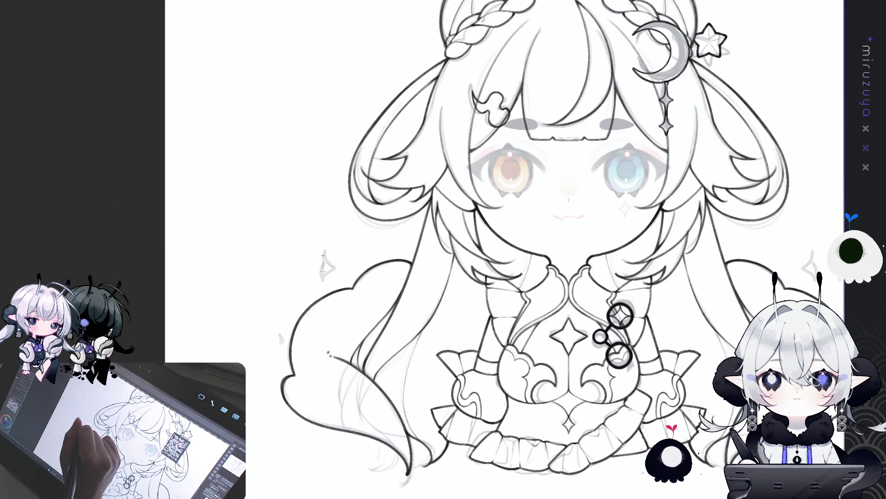
pyautogui.click(323, 255)
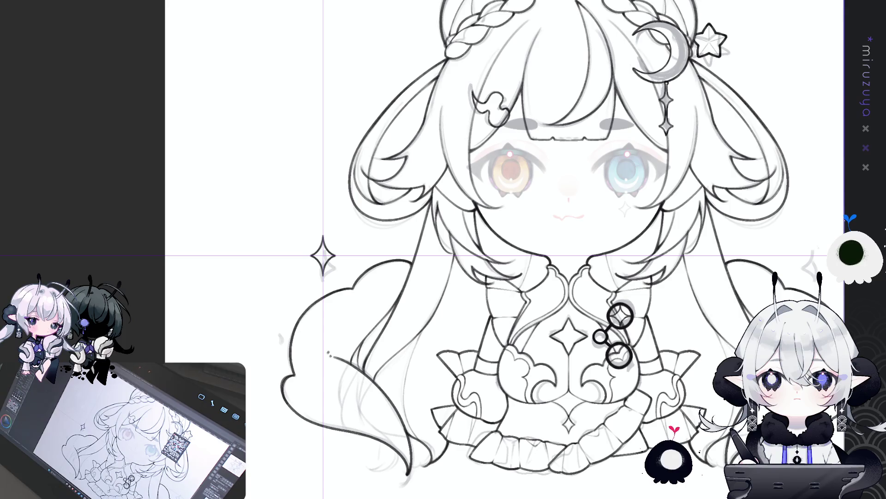
# Paste a copy of the lassoed left sparkle and move it onto the right-side sketch.
pyautogui.moveTo(308, 211)
pyautogui.mouseDown()
pyautogui.moveTo(264, 137)
pyautogui.moveTo(298, 171)
pyautogui.mouseUp()
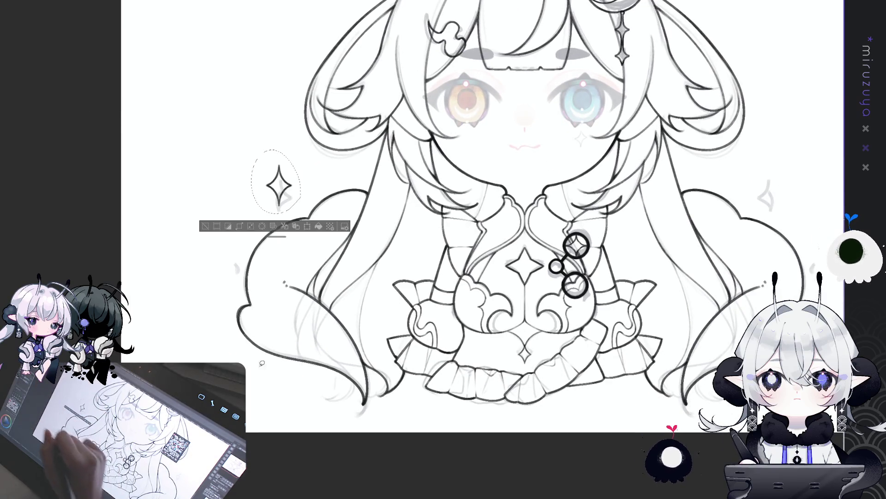
pyautogui.click(205, 226)
pyautogui.moveTo(343, 236); pyautogui.dragTo(172, 234)
pyautogui.moveTo(668, 258)
pyautogui.mouseDown()
pyautogui.moveTo(682, 258)
pyautogui.moveTo(659, 244)
pyautogui.moveTo(670, 241)
pyautogui.mouseUp()
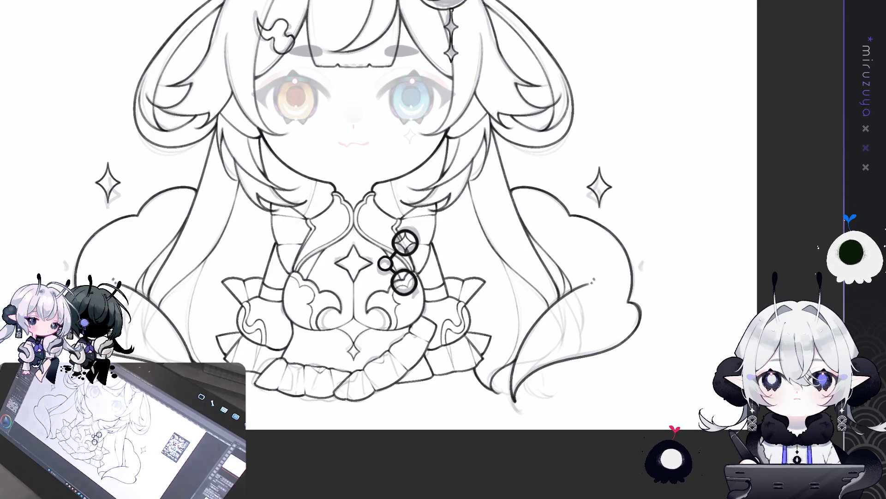
pyautogui.moveTo(397, 231); pyautogui.dragTo(462, 242)
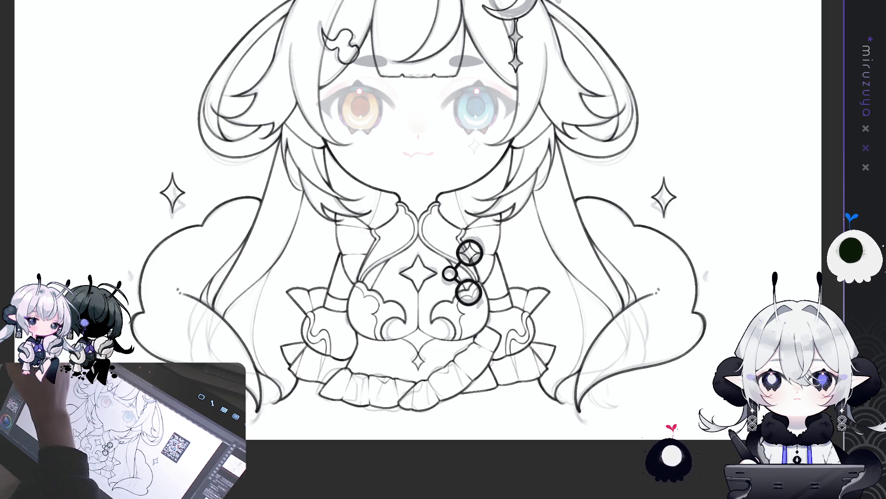
# Fill the left and right four-pointed sparkles solid black with the Fill tool, then zoom out.
pyautogui.click(171, 194)
pyautogui.click(663, 198)
pyautogui.scroll(2, 523, 166)
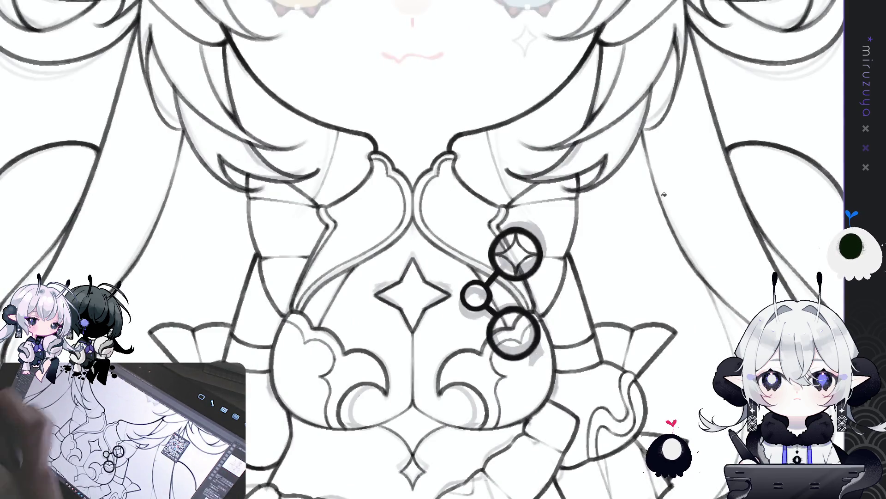
pyautogui.scroll(2, 523, 166)
pyautogui.moveTo(523, 166); pyautogui.dragTo(577, 160)
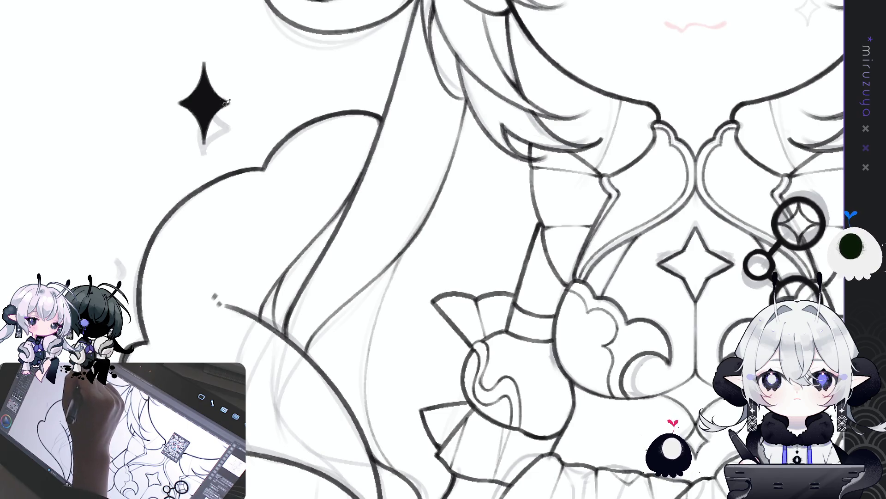
pyautogui.scroll(-3, 443, 153)
pyautogui.moveTo(443, 153); pyautogui.dragTo(488, 109)
pyautogui.scroll(3, 488, 109)
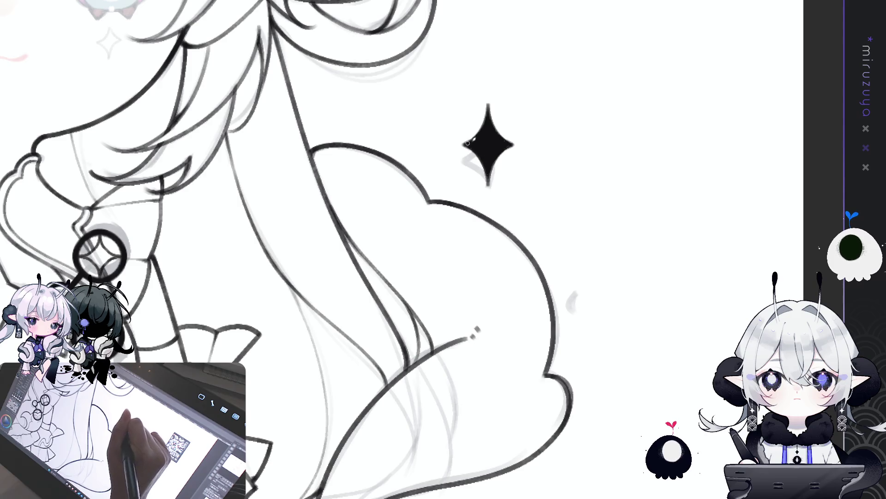
pyautogui.hotkey('ctrl', '-')
pyautogui.hotkey('ctrl', '-')
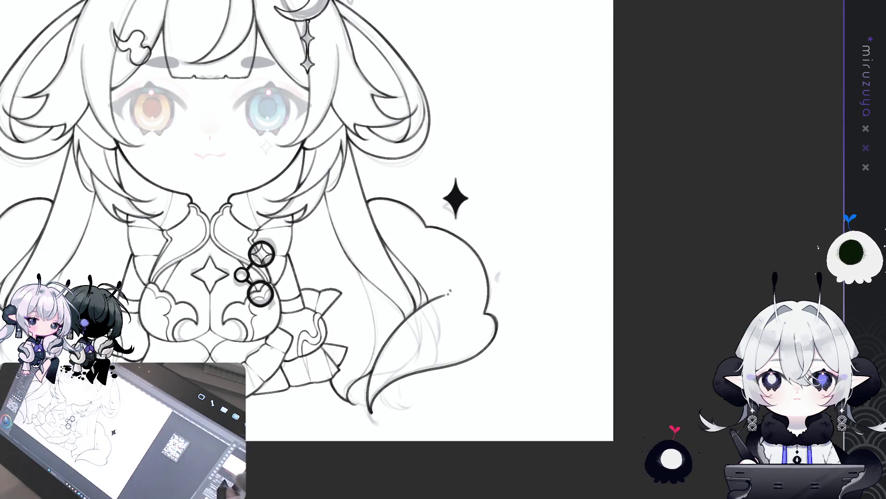
pyautogui.hotkey('ctrl', '-')
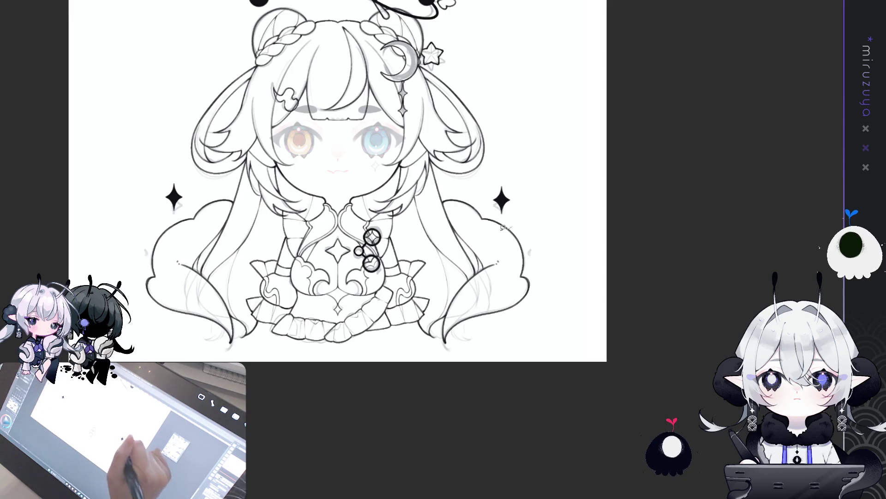
# Erase the right sparkle and transform the left sparkle.
pyautogui.moveTo(544, 201); pyautogui.dragTo(513, 225)
pyautogui.press('Delete')
pyautogui.hotkey('ctrl', 'd')
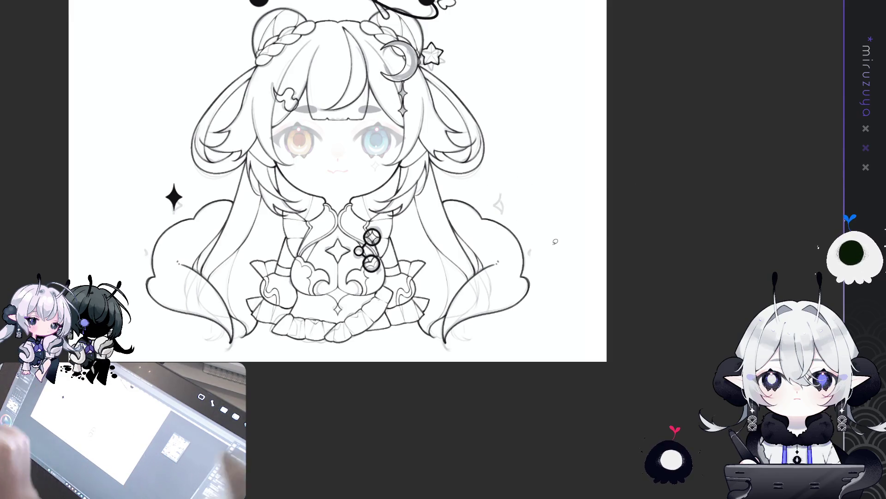
pyautogui.moveTo(163, 187); pyautogui.dragTo(157, 190)
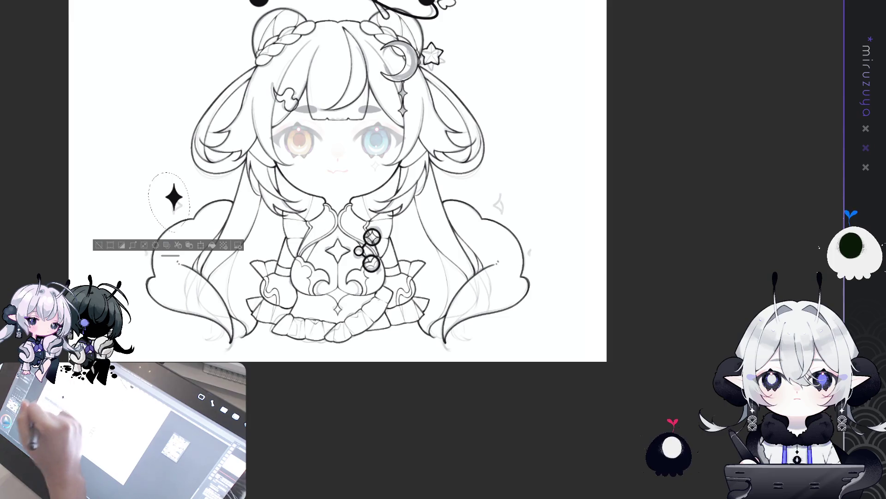
pyautogui.hotkey('ctrl', 'd')
pyautogui.hotkey('ctrl', 't')
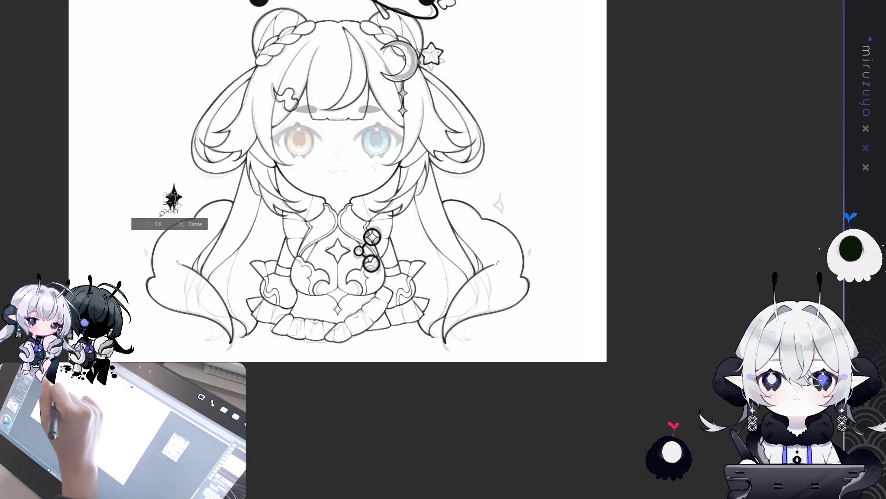
pyautogui.click(157, 223)
# Add several small four-pointed sparkles beside and below the left sparkle.
pyautogui.moveTo(189, 197)
pyautogui.mouseDown()
pyautogui.moveTo(190, 213)
pyautogui.moveTo(194, 206)
pyautogui.mouseUp()
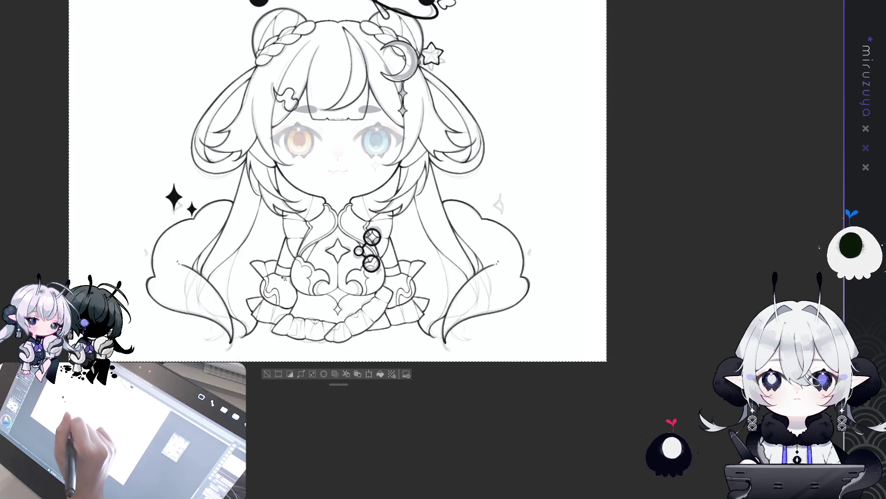
pyautogui.moveTo(184, 223)
pyautogui.mouseDown()
pyautogui.moveTo(184, 238)
pyautogui.moveTo(189, 229)
pyautogui.mouseUp()
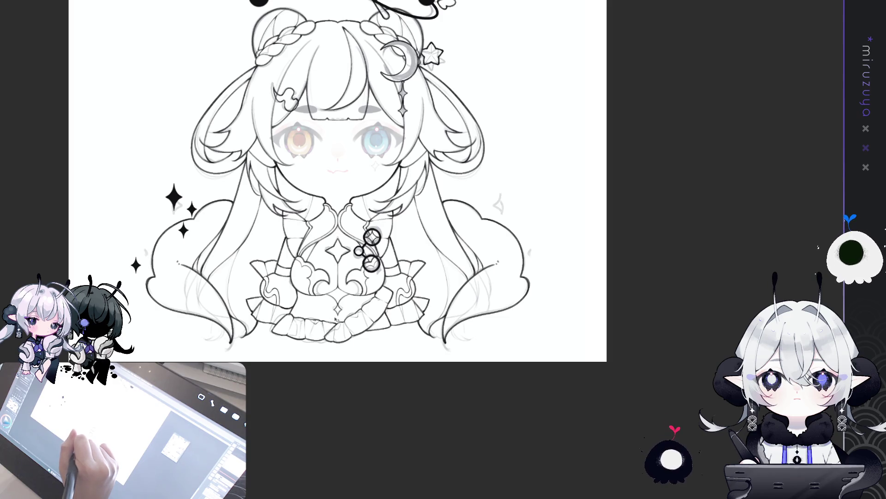
pyautogui.click(135, 280)
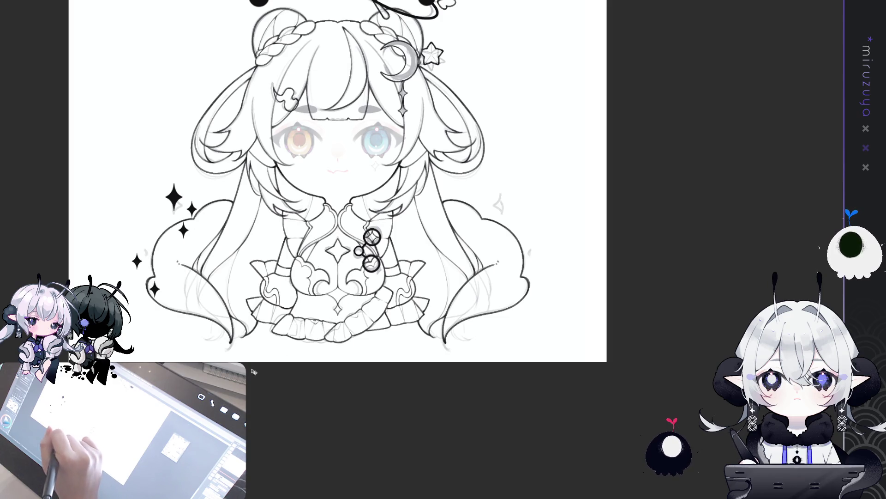
pyautogui.hotkey('ctrl', 'z')
pyautogui.click(159, 288)
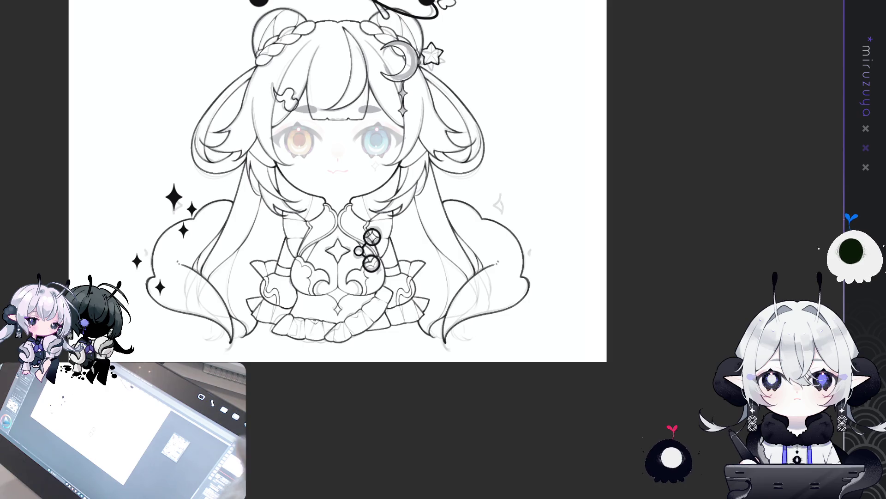
# Select the upper sparkles left of the hair and nudge them slightly right and down.
pyautogui.moveTo(168, 318)
pyautogui.mouseDown()
pyautogui.moveTo(203, 213)
pyautogui.moveTo(177, 314)
pyautogui.mouseUp()
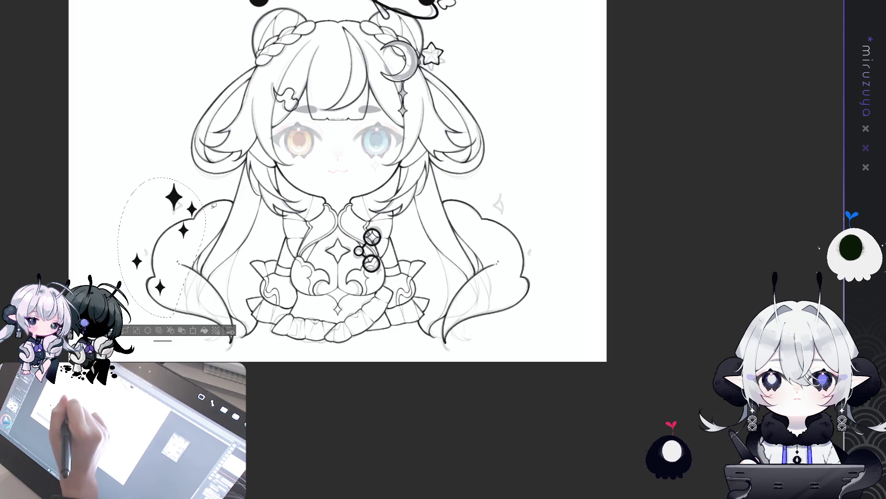
pyautogui.moveTo(194, 182)
pyautogui.mouseDown()
pyautogui.moveTo(156, 226)
pyautogui.moveTo(201, 186)
pyautogui.mouseUp()
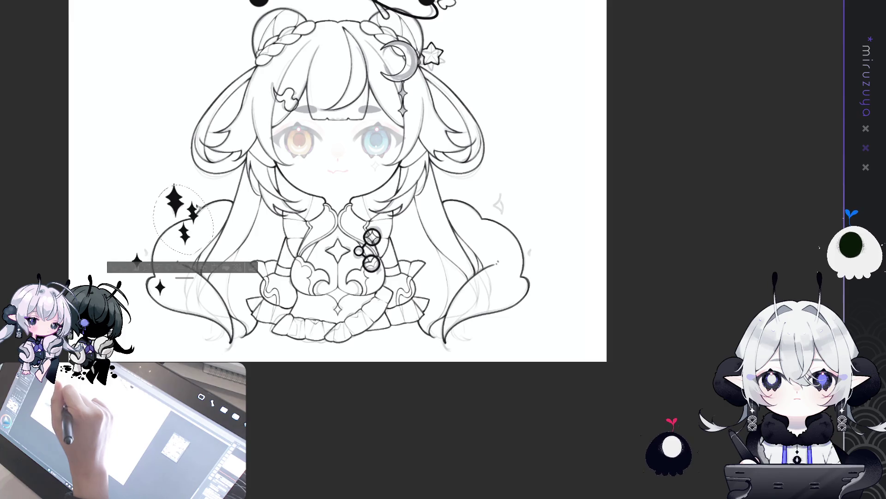
pyautogui.moveTo(208, 202)
pyautogui.mouseDown()
pyautogui.moveTo(139, 185)
pyautogui.moveTo(121, 259)
pyautogui.moveTo(167, 316)
pyautogui.moveTo(210, 205)
pyautogui.mouseUp()
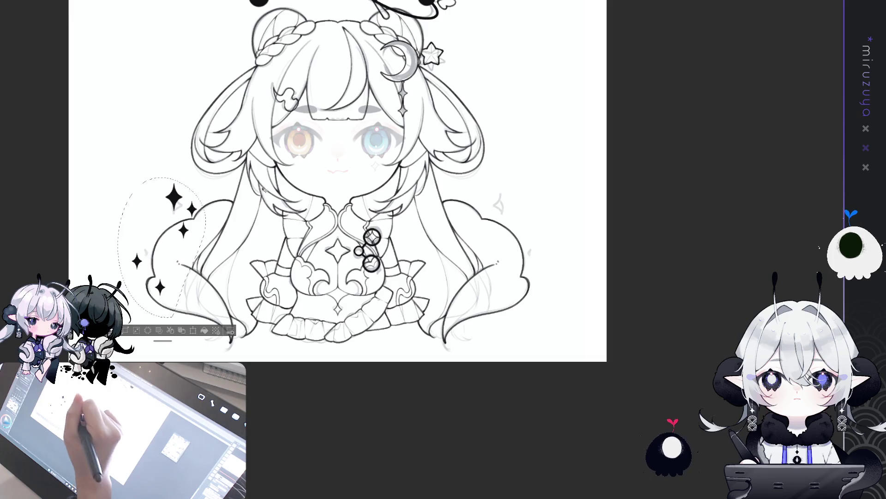
pyautogui.moveTo(189, 249)
pyautogui.mouseDown()
pyautogui.moveTo(157, 203)
pyautogui.moveTo(185, 167)
pyautogui.moveTo(189, 249)
pyautogui.mouseUp()
pyautogui.moveTo(191, 201)
pyautogui.mouseDown()
pyautogui.moveTo(181, 202)
pyautogui.moveTo(196, 195)
pyautogui.mouseUp()
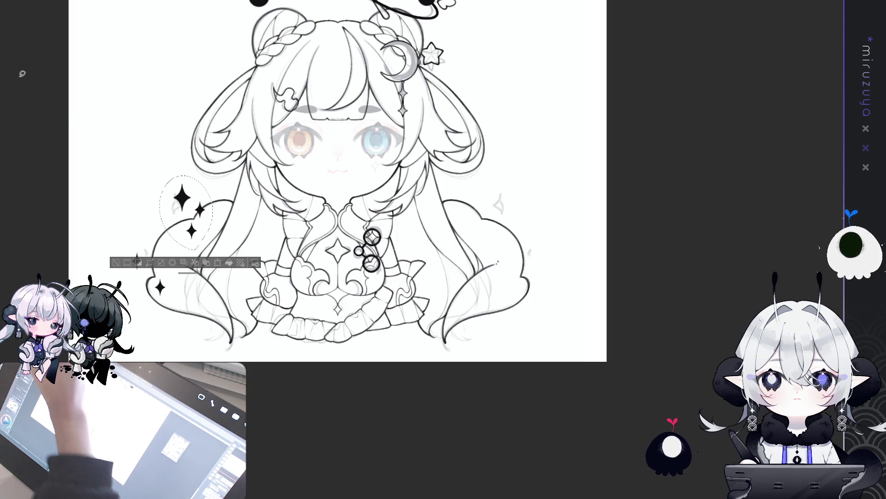
pyautogui.hotkey('ctrl', 'd')
# Make a horizontally mirrored copy of the left sparkle cluster and zoom out.
pyautogui.moveTo(183, 293)
pyautogui.mouseDown()
pyautogui.moveTo(116, 231)
pyautogui.moveTo(182, 295)
pyautogui.mouseUp()
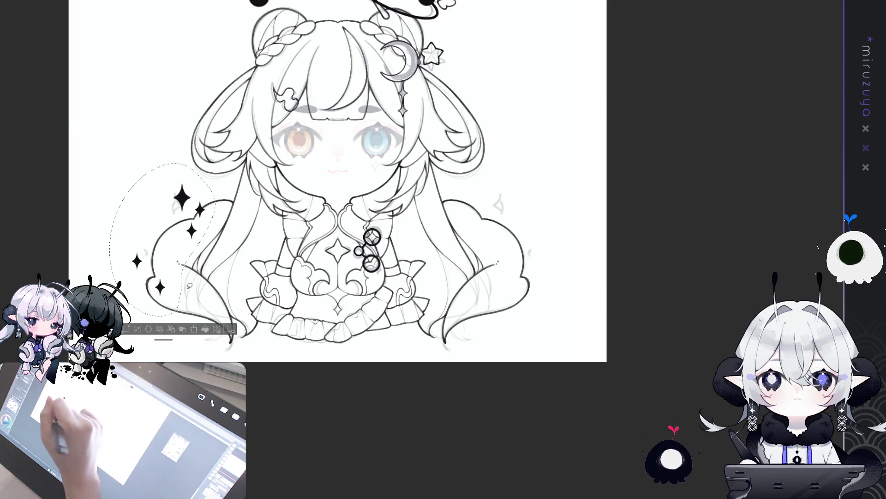
pyautogui.hotkey('ctrl', 'd')
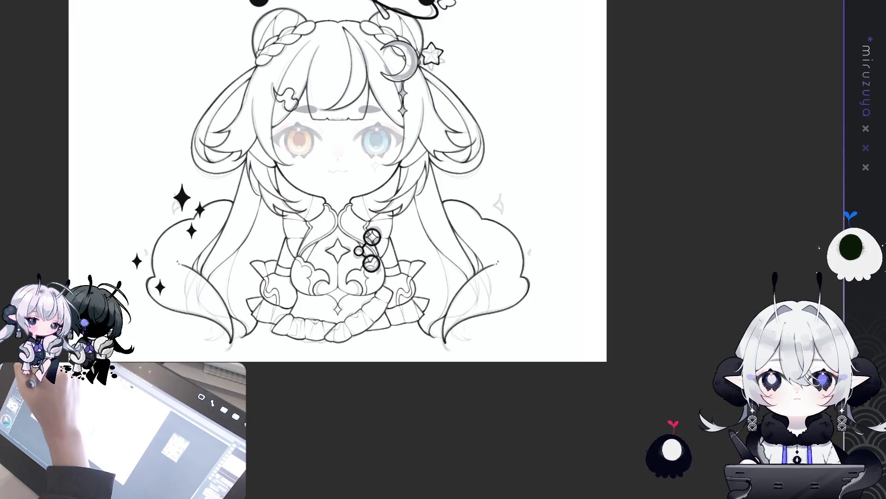
pyautogui.hotkey('ctrl', 'z')
pyautogui.hotkey('ctrl', 'd')
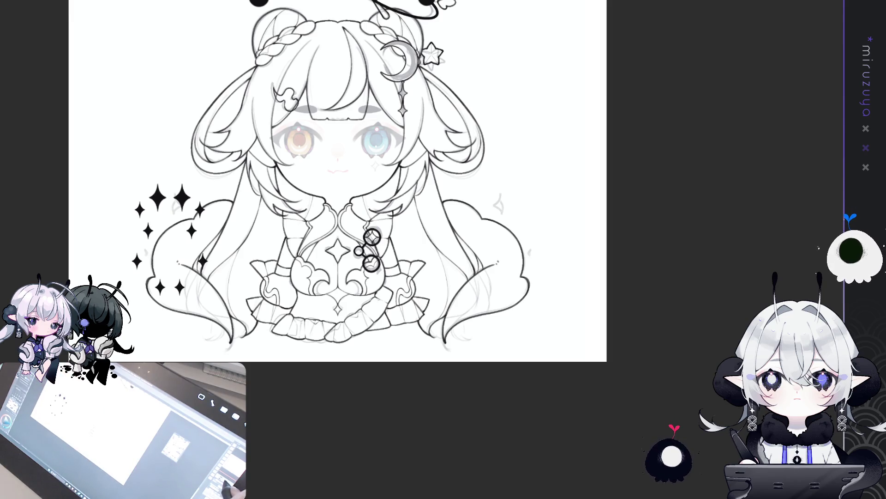
pyautogui.hotkey('ctrl', '-')
pyautogui.hotkey('ctrl', '-')
pyautogui.hotkey('ctrl', '-')
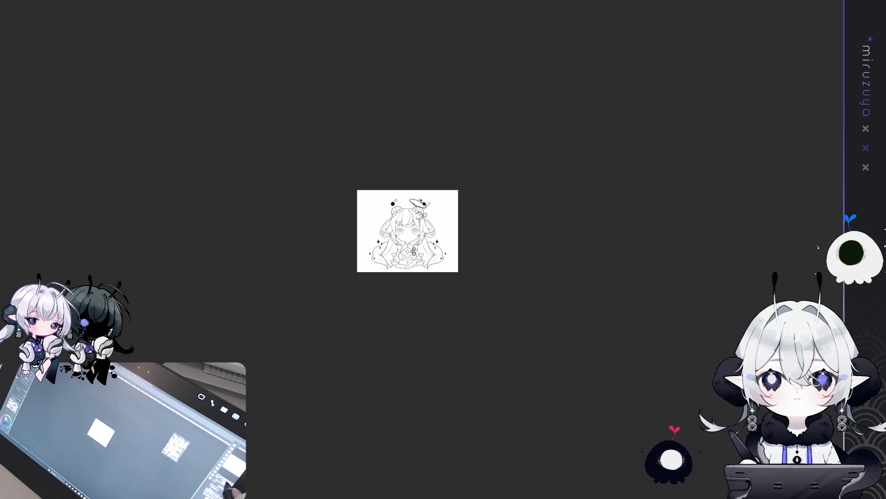
# Fit the whole character in view and re-centre it to check both sparkle clusters.
pyautogui.scroll(5, 407, 231)
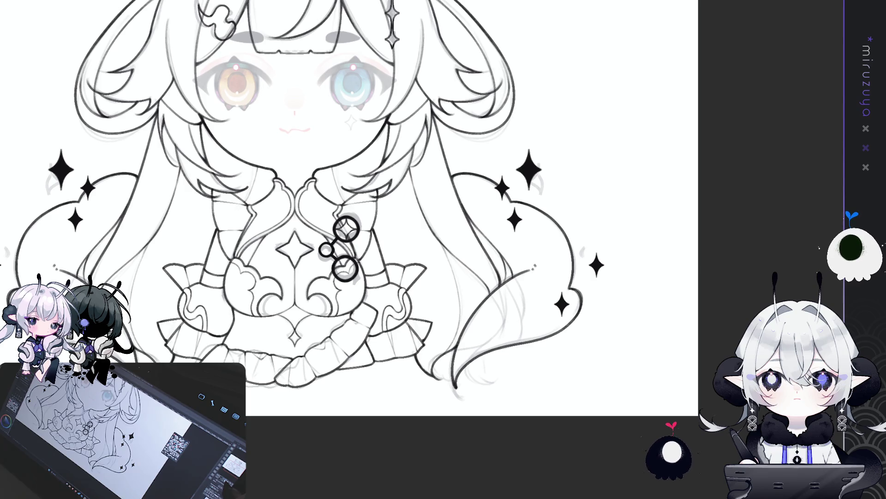
pyautogui.hotkey('ctrl', '0')
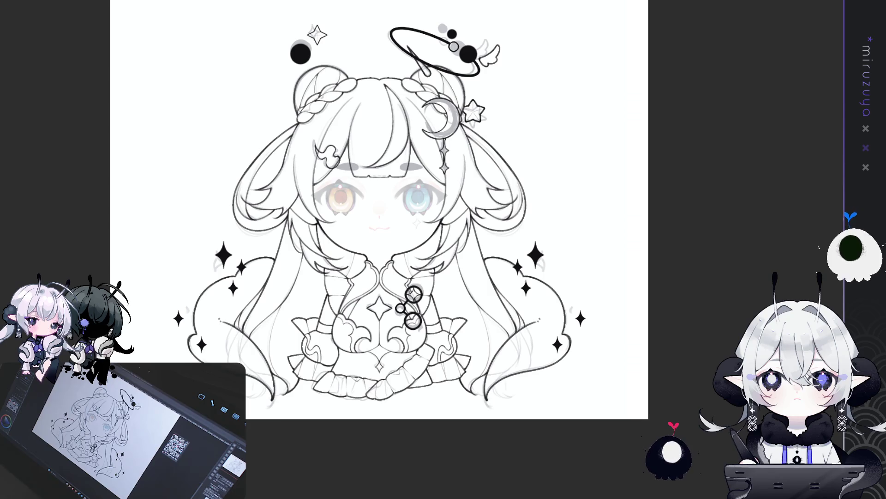
pyautogui.moveTo(378, 208)
pyautogui.mouseDown()
pyautogui.moveTo(397, 212)
pyautogui.moveTo(409, 237)
pyautogui.mouseUp()
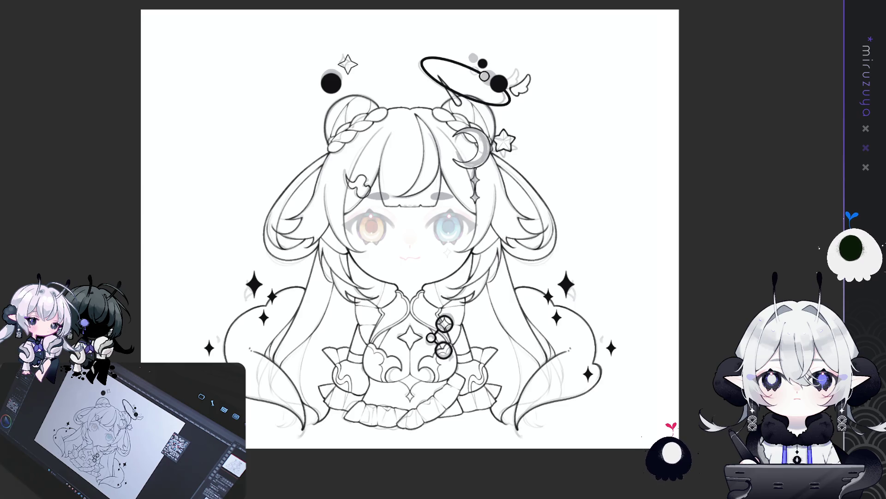
pyautogui.hotkey('ctrl', '+')
# With the symmetry ruler on, draw a small four-pointed star at the collar centre and start resizing it.
pyautogui.scroll(-10, 415, 250)
pyautogui.scroll(3, 415, 249)
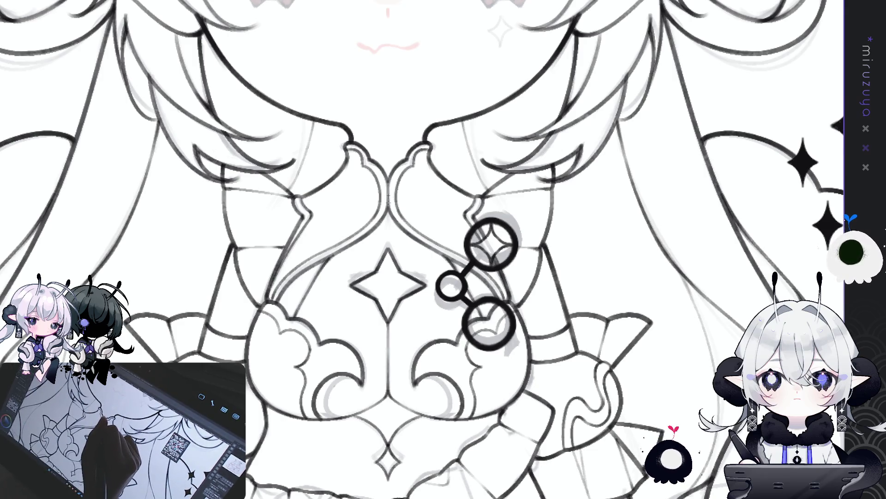
pyautogui.hotkey('ctrl', '1')
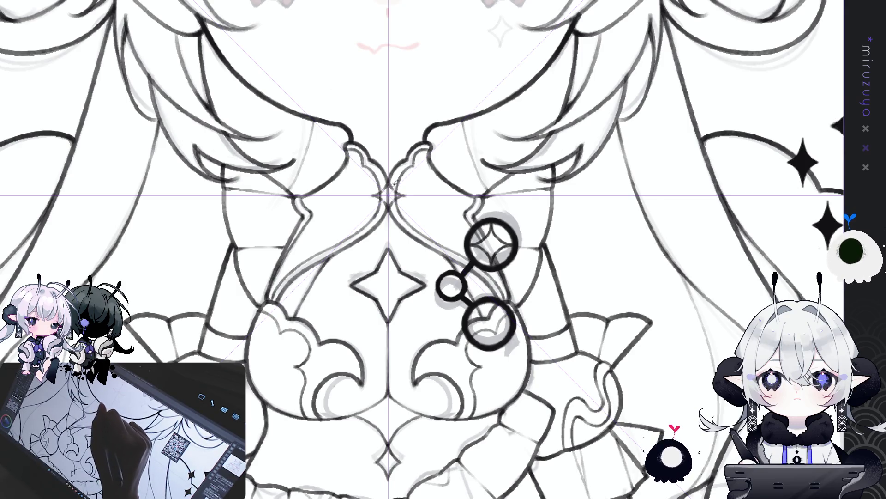
pyautogui.click(388, 194)
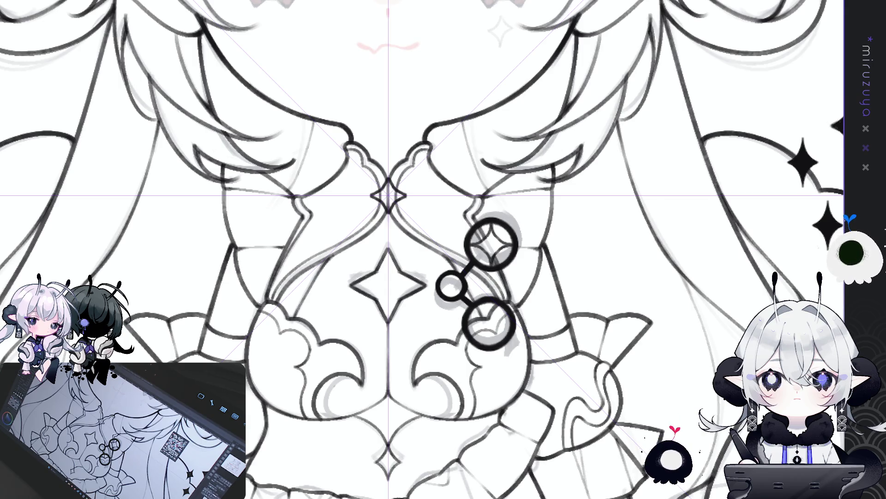
pyautogui.hotkey('ctrl', 't')
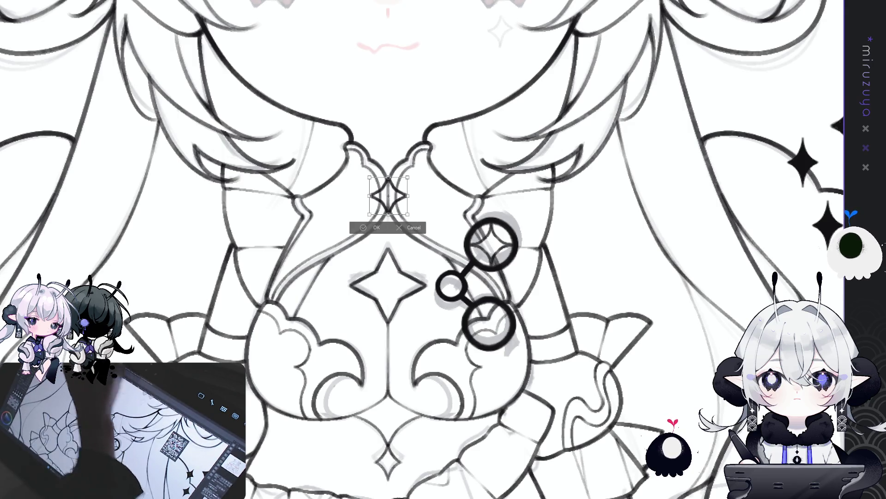
# Confirm the smaller collar star, ink the linked rings below it, and fit the drawing in view.
pyautogui.press('Return')
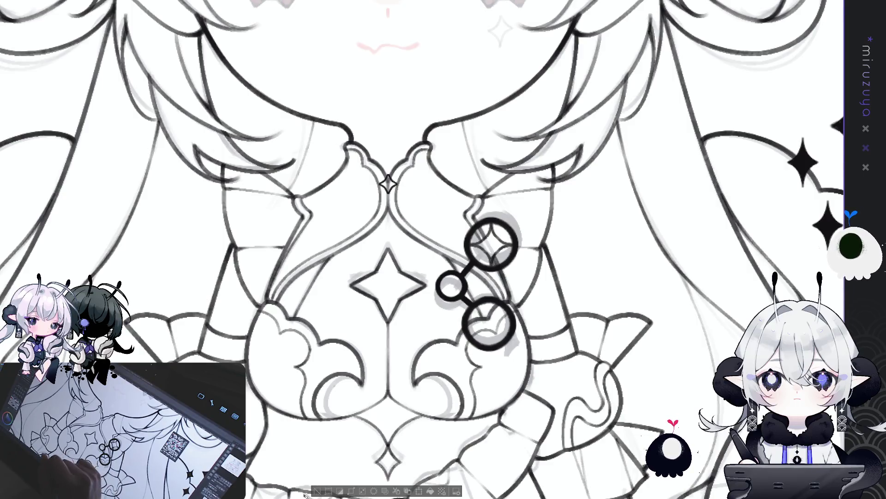
pyautogui.moveTo(388, 185); pyautogui.dragTo(387, 210)
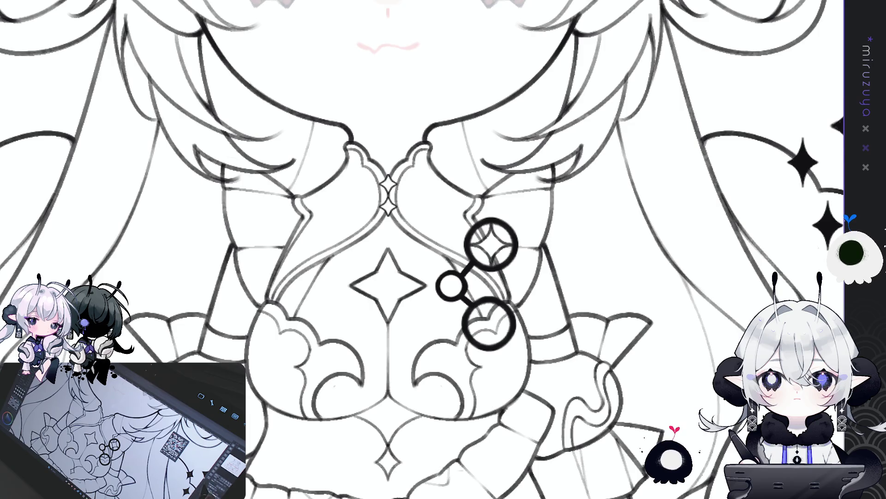
pyautogui.hotkey('ctrl', '-')
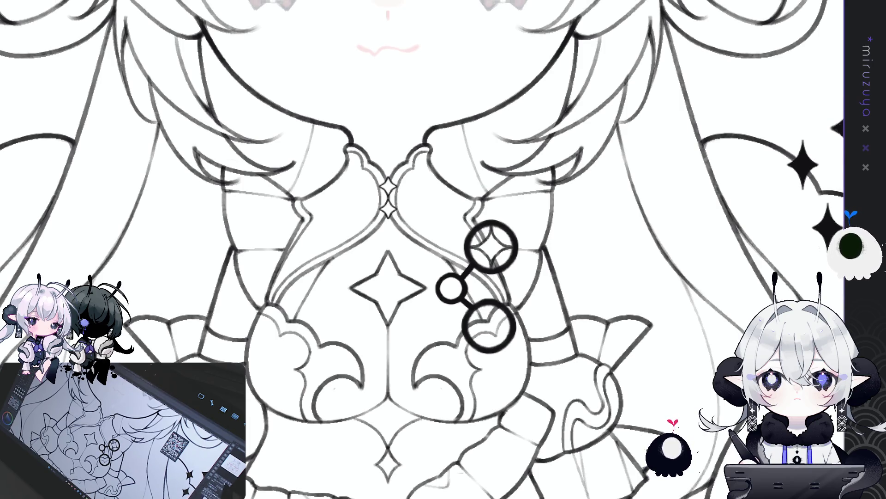
pyautogui.hotkey('ctrl', '0')
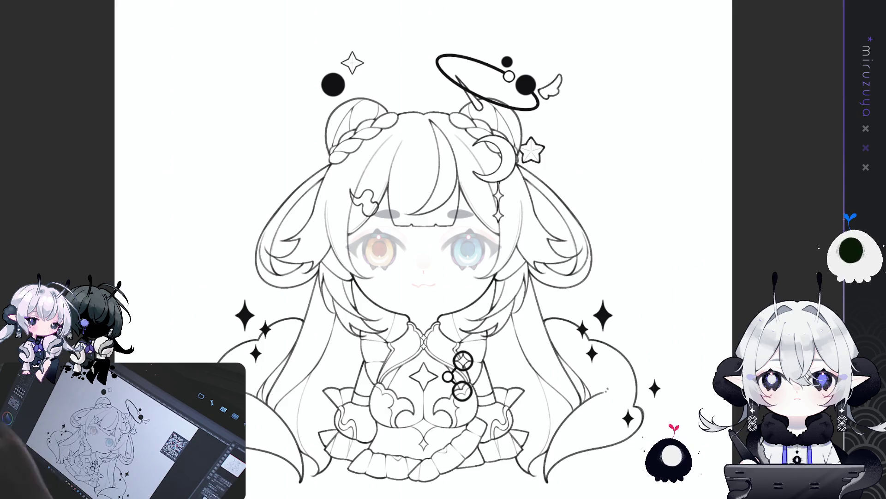
pyautogui.moveTo(670, 401); pyautogui.dragTo(670, 403)
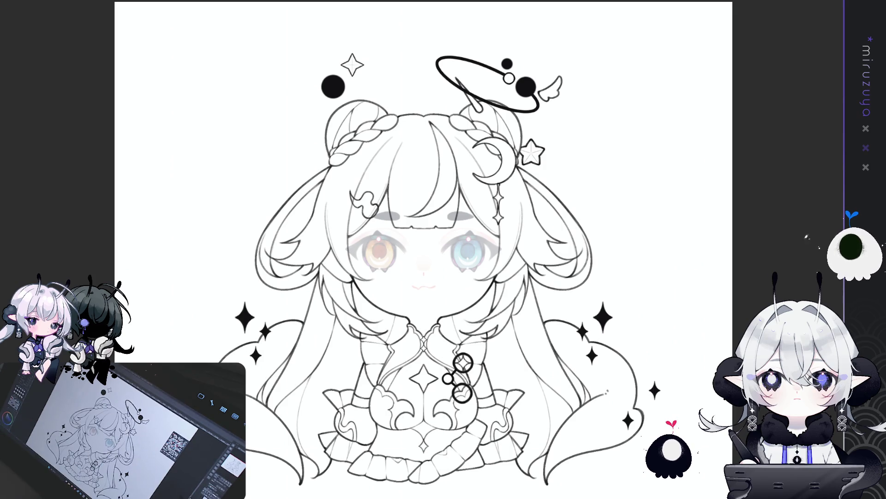
# Zoom in on the face and chest, tilt the canvas clockwise, then reset it upright.
pyautogui.scroll(3, 381, 201)
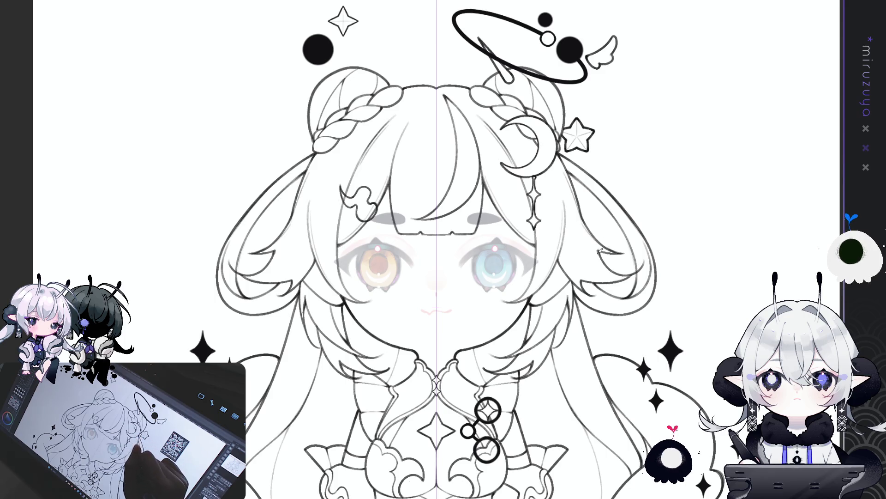
pyautogui.moveTo(598, 248); pyautogui.dragTo(507, 241)
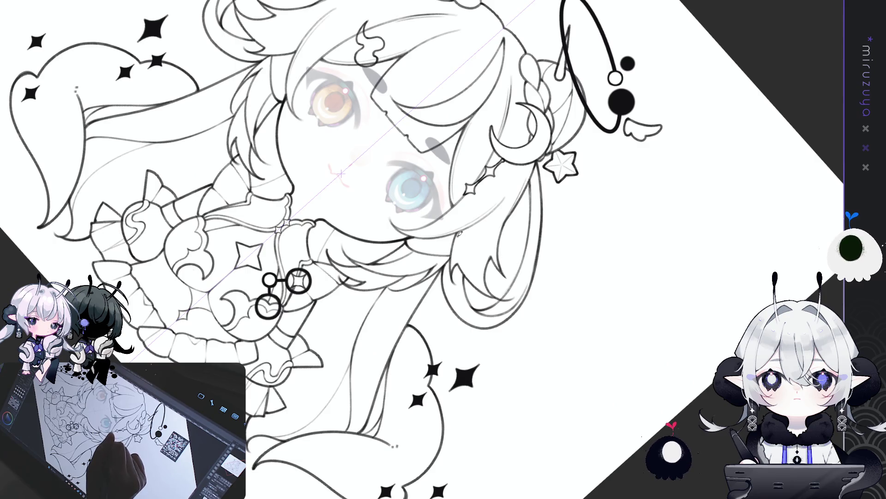
pyautogui.hotkey('ctrl', 'shift', 'r')
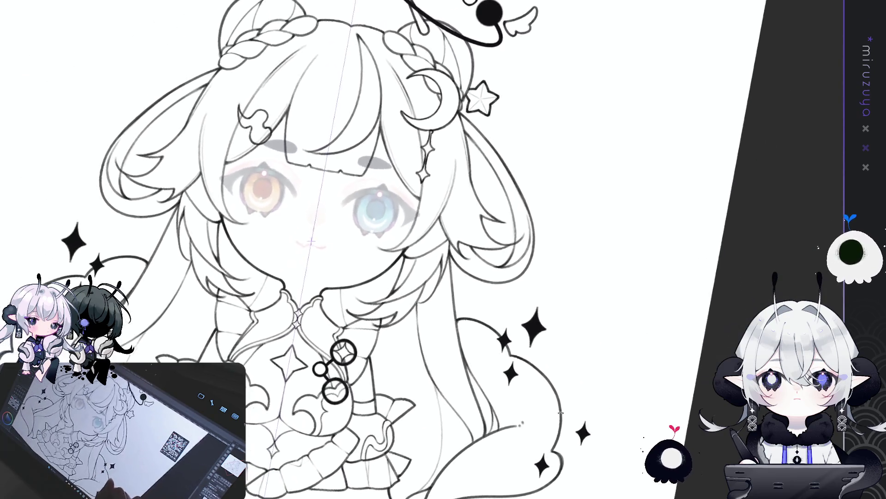
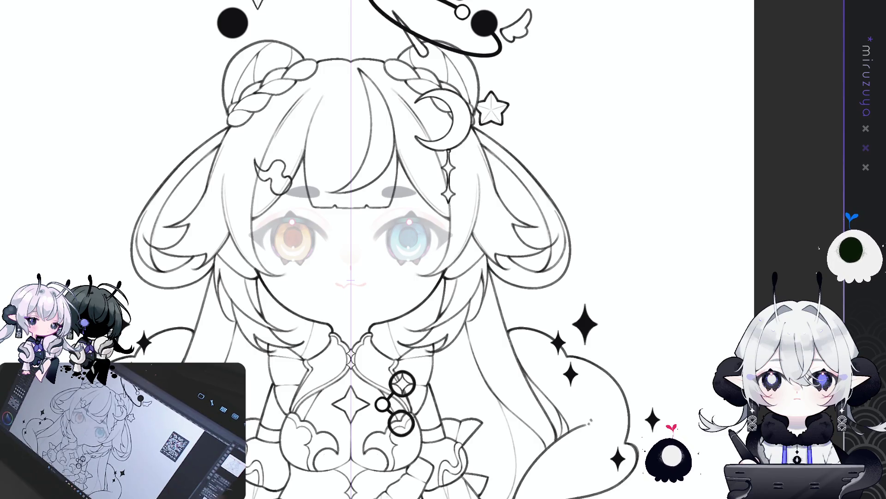
# Zoom in on the face and chest and pan until the eyes are centred.
pyautogui.scroll(-3, 397, 249)
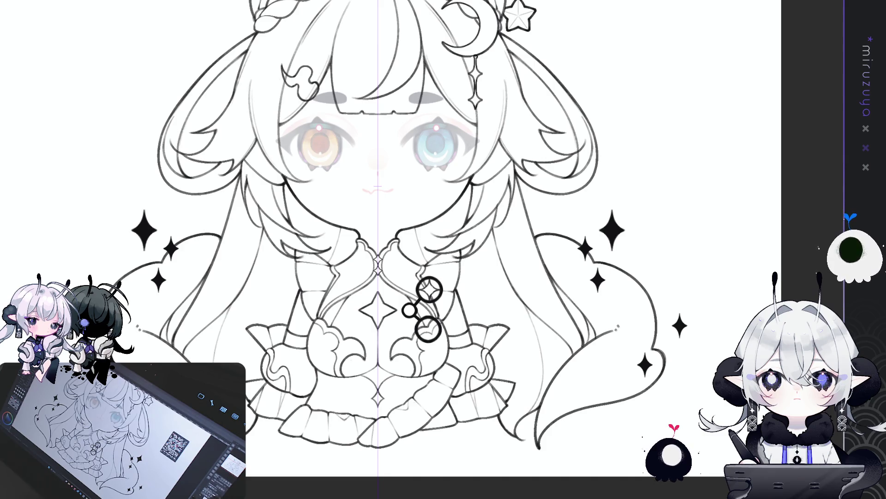
pyautogui.hotkey('ctrl', '+')
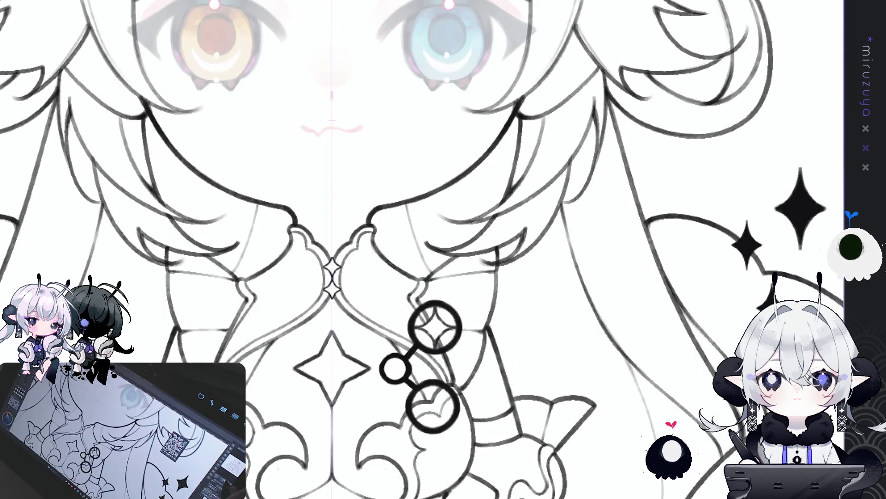
pyautogui.moveTo(444, 250); pyautogui.dragTo(399, 365)
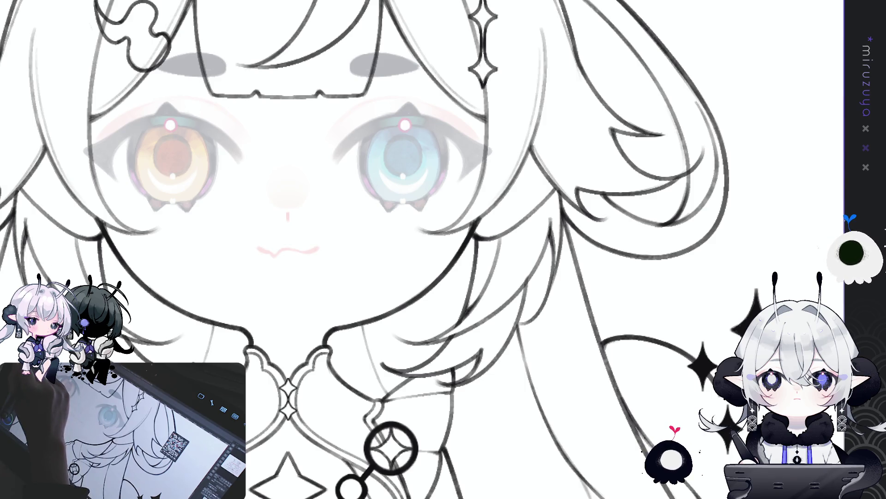
# Draw a symmetric four-pointed sparkle using crossing guides and fill it solid black.
pyautogui.click(394, 236)
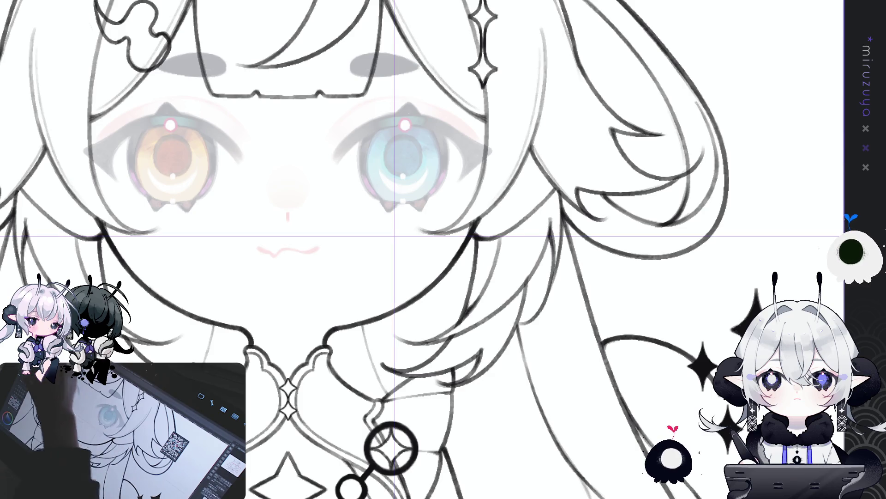
pyautogui.moveTo(396, 203); pyautogui.dragTo(395, 264)
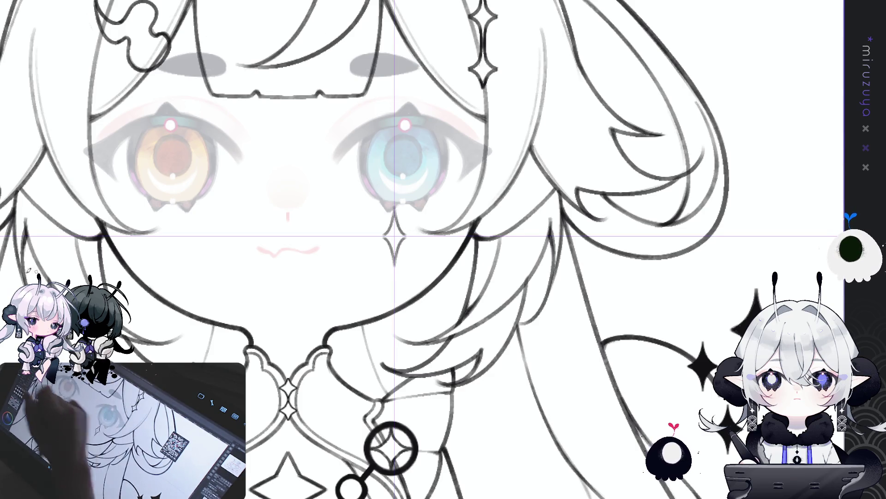
pyautogui.hotkey('ctrl', 'z')
pyautogui.moveTo(395, 209)
pyautogui.mouseDown()
pyautogui.moveTo(408, 230)
pyautogui.moveTo(395, 260)
pyautogui.mouseUp()
pyautogui.hotkey('ctrl', 'z')
pyautogui.hotkey('ctrl', 'z')
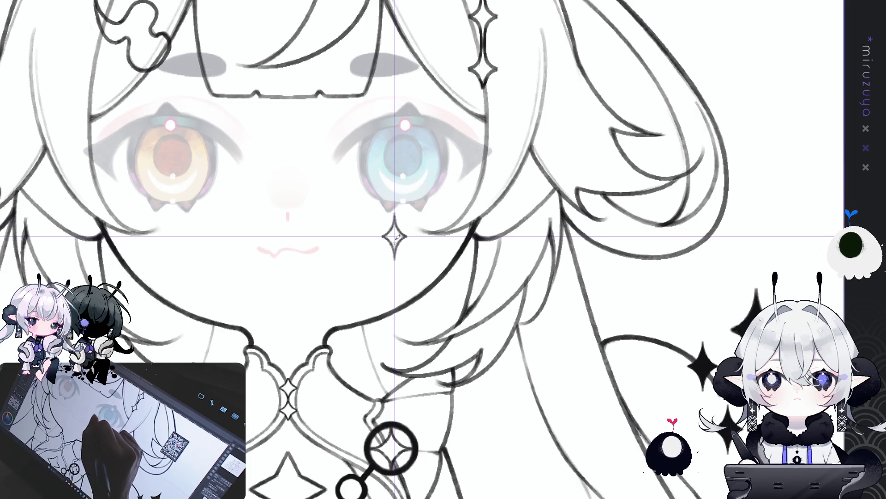
pyautogui.click(395, 236)
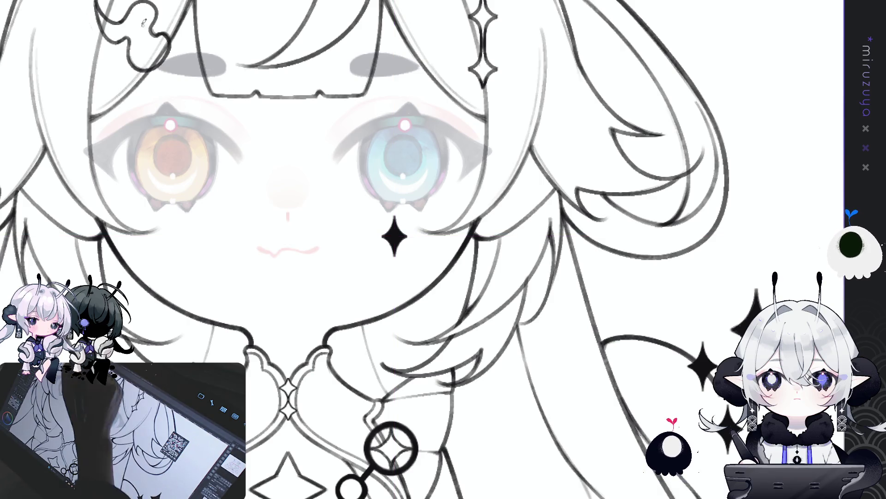
# Move the black sparkle onto the cheek just below the blue eye.
pyautogui.hotkey('ctrl', 't')
pyautogui.moveTo(400, 227); pyautogui.dragTo(407, 229)
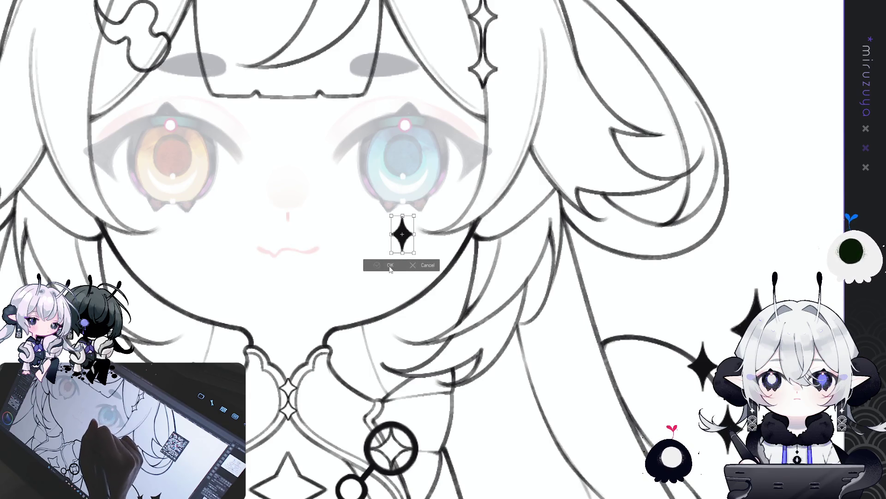
pyautogui.press('Return')
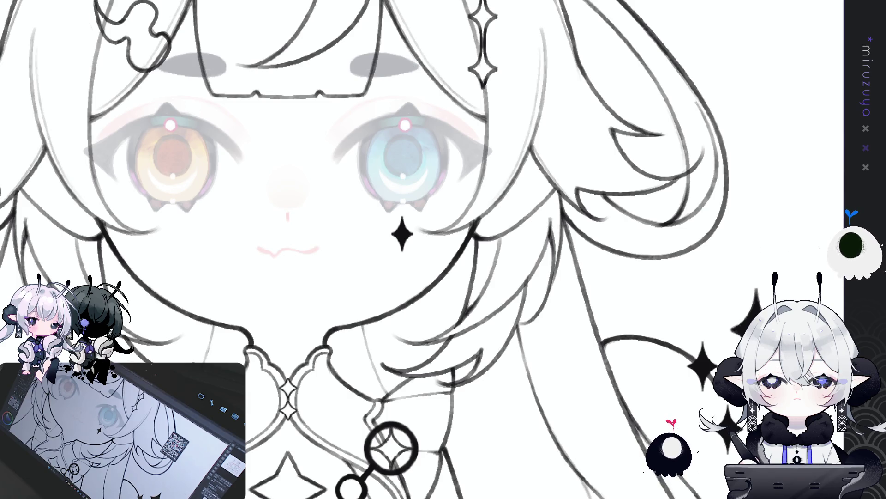
# Add a vertical guide across the face, rotate and reset the view, then fit the whole character on screen.
pyautogui.moveTo(288, 184)
pyautogui.mouseDown()
pyautogui.moveTo(288, 241)
pyautogui.moveTo(438, 256)
pyautogui.mouseUp()
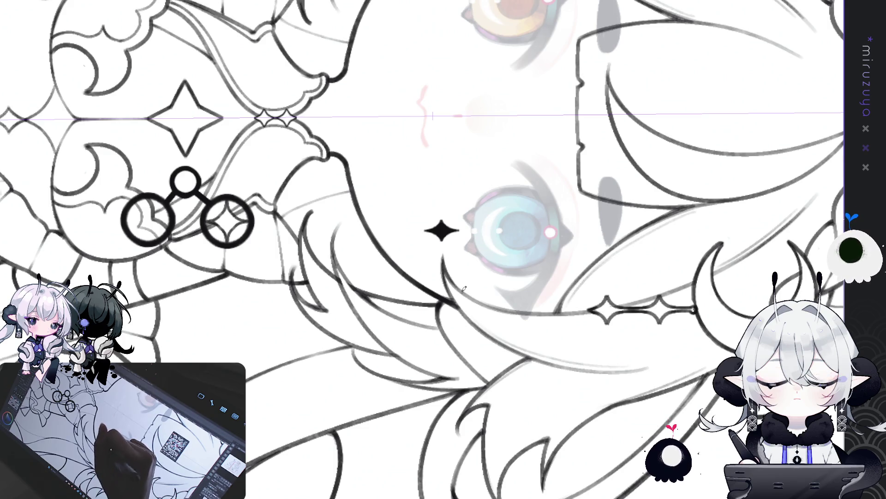
pyautogui.moveTo(447, 255); pyautogui.dragTo(392, 295)
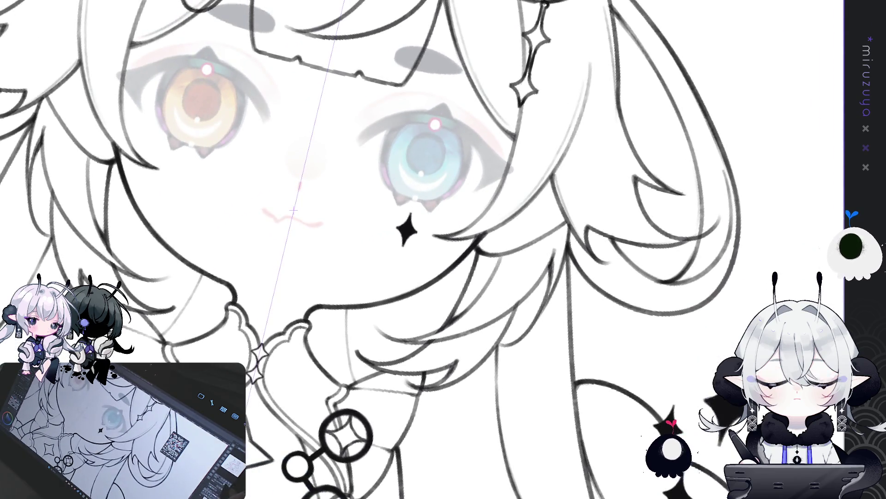
pyautogui.hotkey('ctrl', '@')
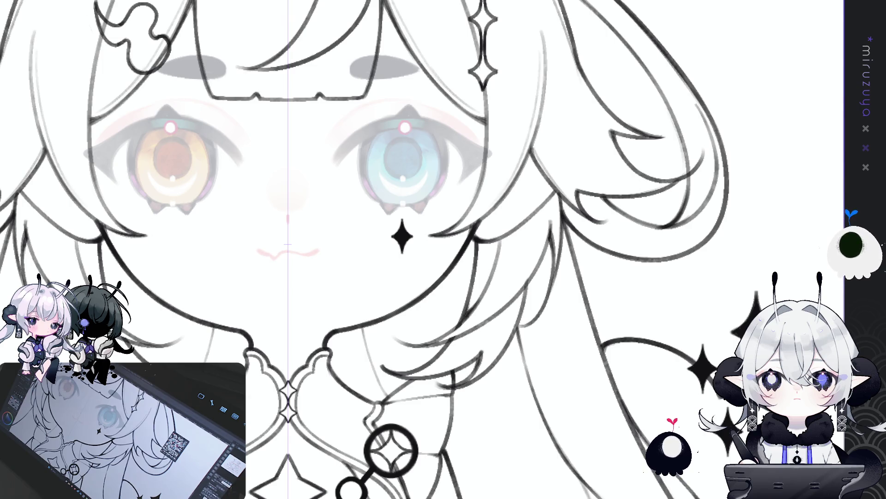
pyautogui.hotkey('ctrl', '0')
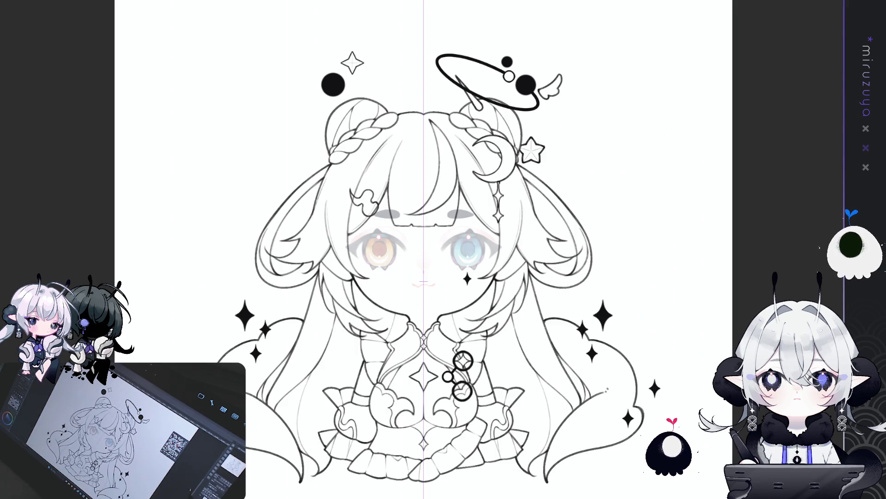
# Select the circles on the chest clasp, then clear the selection.
pyautogui.moveTo(423, 249); pyautogui.dragTo(413, 246)
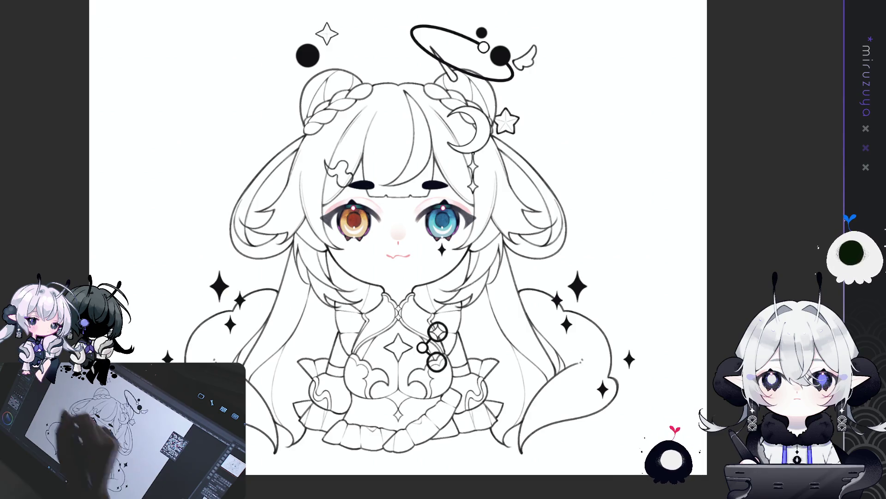
pyautogui.moveTo(466, 306)
pyautogui.mouseDown()
pyautogui.moveTo(420, 316)
pyautogui.moveTo(463, 306)
pyautogui.mouseUp()
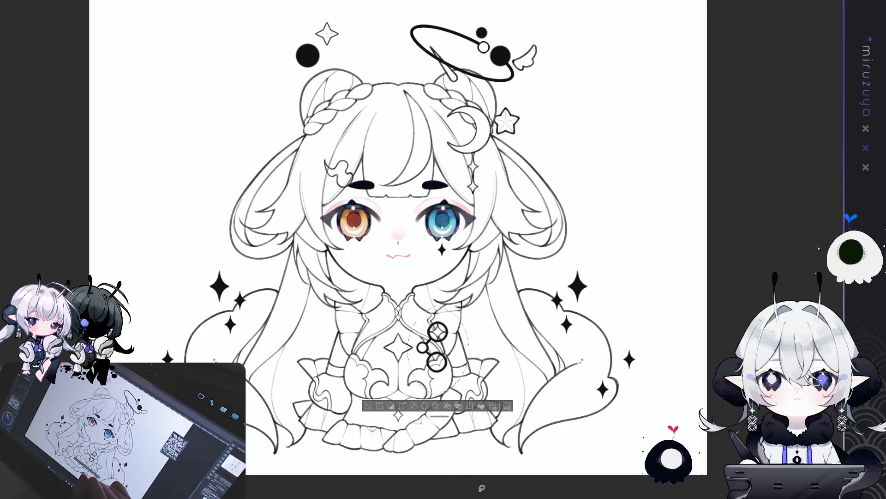
pyautogui.hotkey('ctrl', 'd')
# Lasso-select the chest area, deselect it, and recentre the drawing.
pyautogui.moveTo(397, 249); pyautogui.dragTo(402, 232)
pyautogui.moveTo(437, 274)
pyautogui.mouseDown()
pyautogui.moveTo(403, 302)
pyautogui.moveTo(397, 397)
pyautogui.mouseUp()
pyautogui.moveTo(457, 398); pyautogui.dragTo(436, 275)
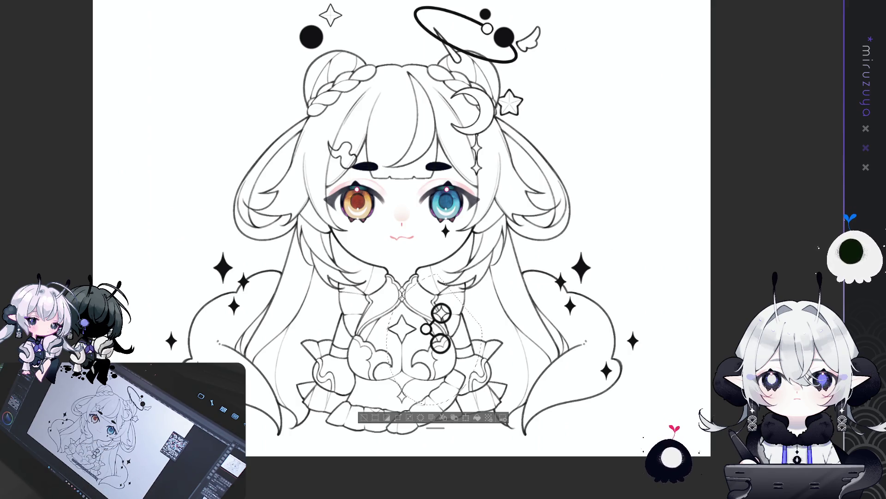
pyautogui.hotkey('ctrl', 'd')
pyautogui.moveTo(560, 305); pyautogui.dragTo(556, 358)
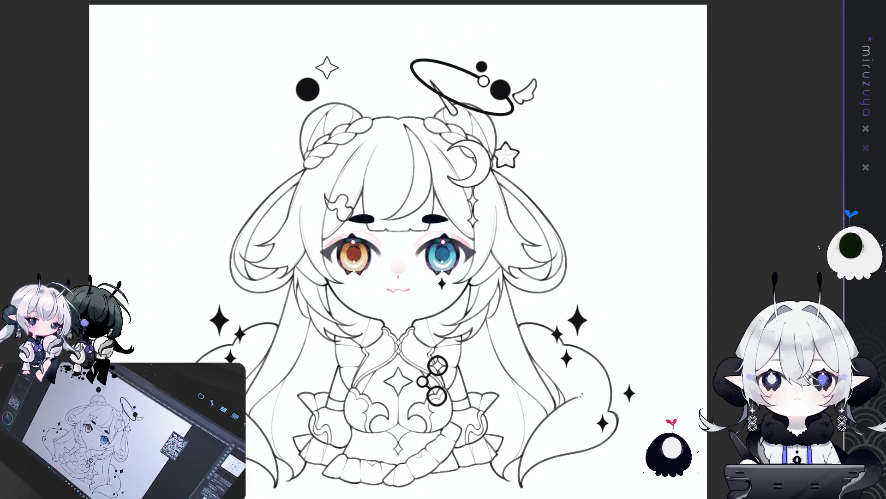
pyautogui.scroll(-3, 397, 250)
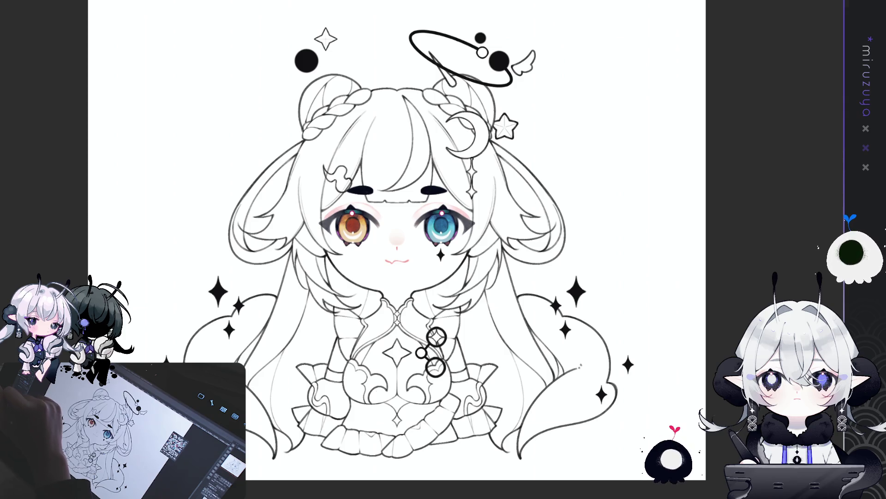
pyautogui.moveTo(637, 393)
pyautogui.mouseDown()
pyautogui.moveTo(527, 464)
pyautogui.moveTo(332, 472)
pyautogui.moveTo(134, 208)
pyautogui.moveTo(624, 176)
pyautogui.moveTo(664, 329)
pyautogui.moveTo(638, 390)
pyautogui.mouseUp()
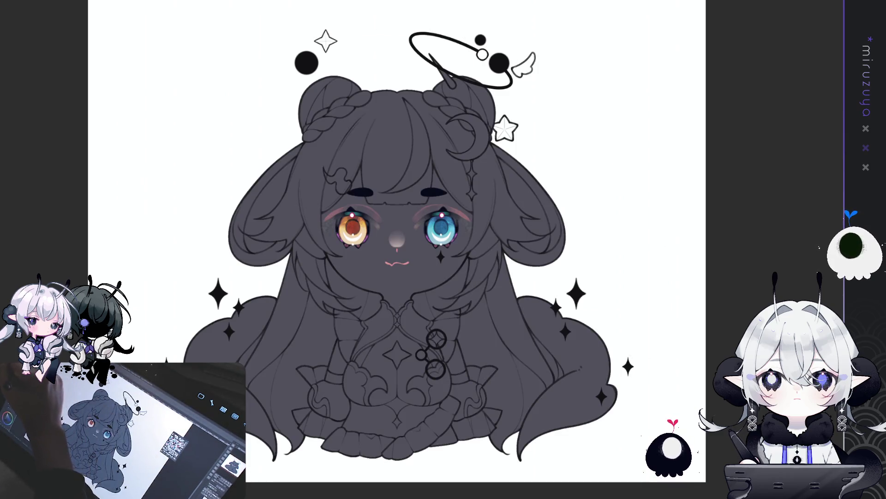
# Fill white highlights on both hair lobes and repaint the left lobe in dark hair colour.
pyautogui.moveTo(300, 155)
pyautogui.mouseDown()
pyautogui.moveTo(251, 203)
pyautogui.moveTo(242, 226)
pyautogui.moveTo(300, 159)
pyautogui.mouseUp()
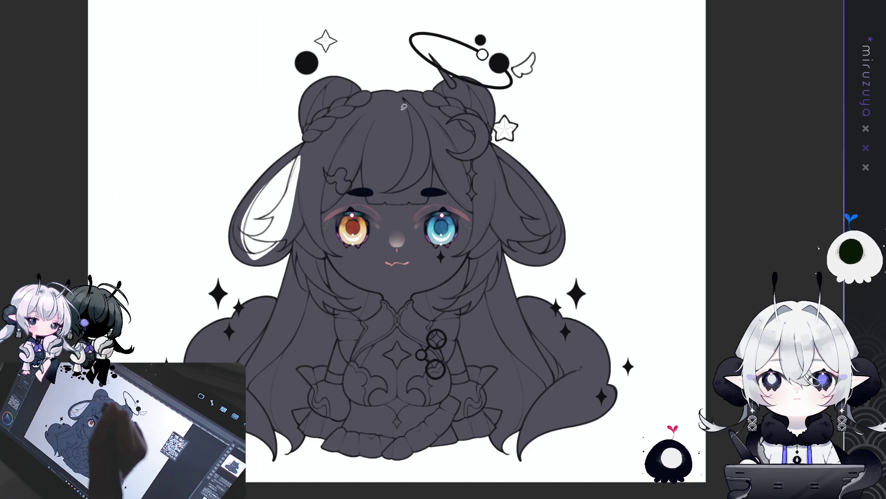
pyautogui.moveTo(496, 152)
pyautogui.mouseDown()
pyautogui.moveTo(502, 213)
pyautogui.moveTo(531, 254)
pyautogui.moveTo(511, 142)
pyautogui.mouseUp()
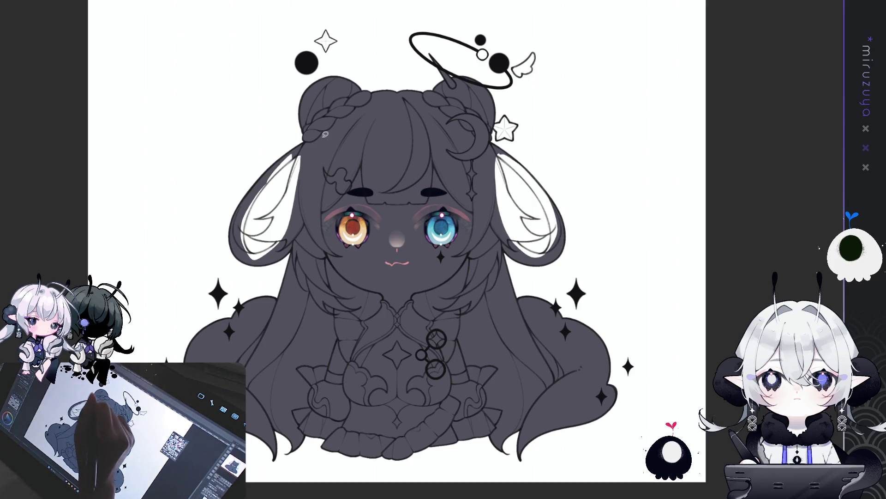
pyautogui.moveTo(382, 160); pyautogui.dragTo(370, 153)
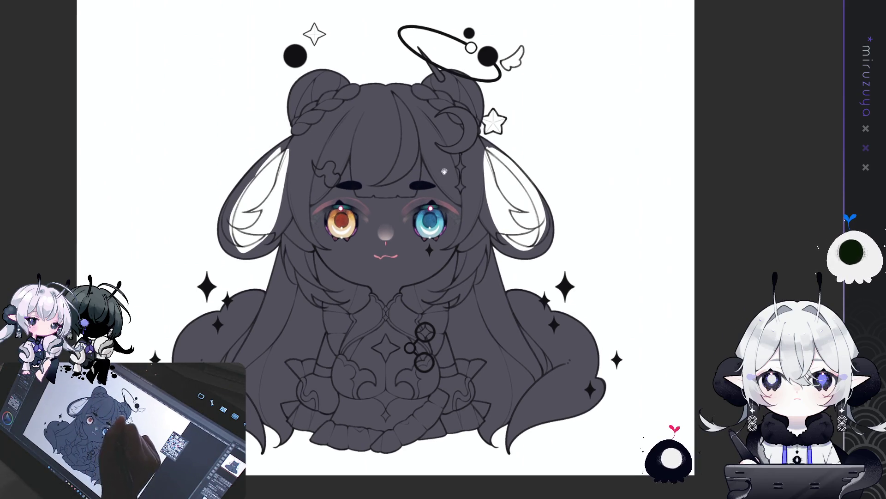
pyautogui.moveTo(241, 184)
pyautogui.mouseDown()
pyautogui.moveTo(247, 262)
pyautogui.moveTo(274, 228)
pyautogui.mouseUp()
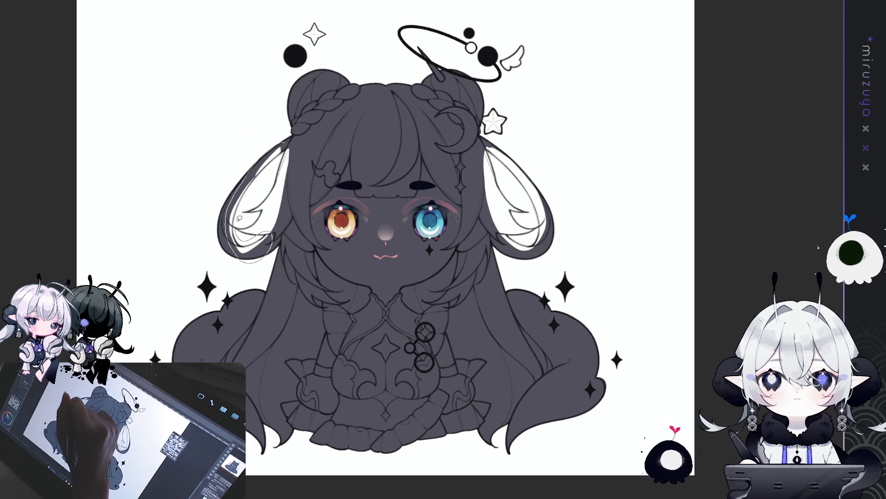
pyautogui.click(269, 176)
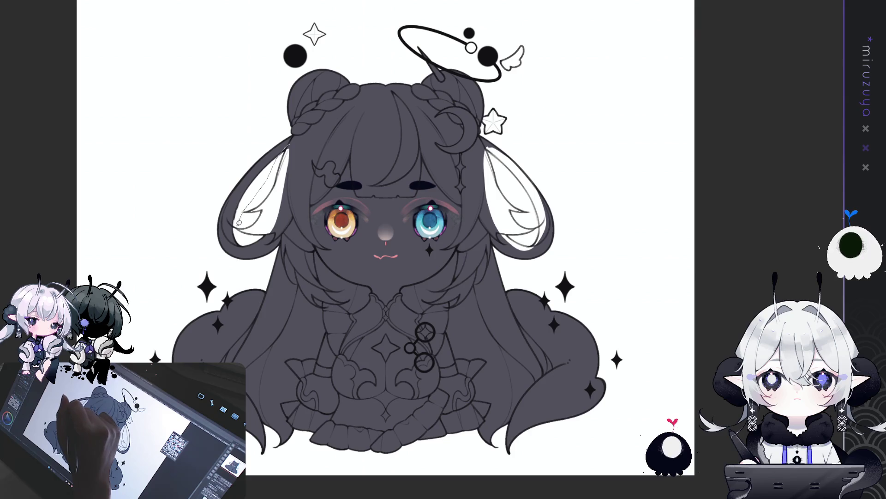
pyautogui.moveTo(244, 222); pyautogui.dragTo(277, 152)
pyautogui.moveTo(521, 256)
pyautogui.mouseDown()
pyautogui.moveTo(550, 213)
pyautogui.moveTo(517, 148)
pyautogui.moveTo(488, 158)
pyautogui.moveTo(487, 149)
pyautogui.mouseUp()
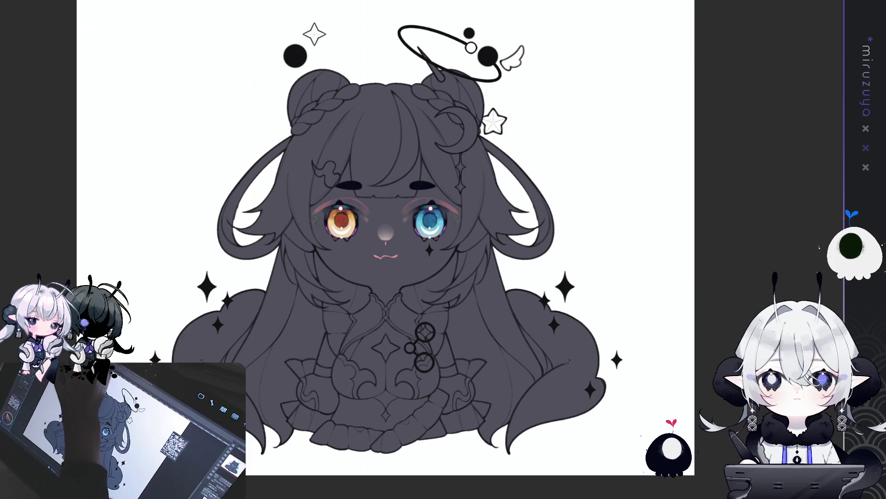
pyautogui.moveTo(690, 285); pyautogui.dragTo(694, 286)
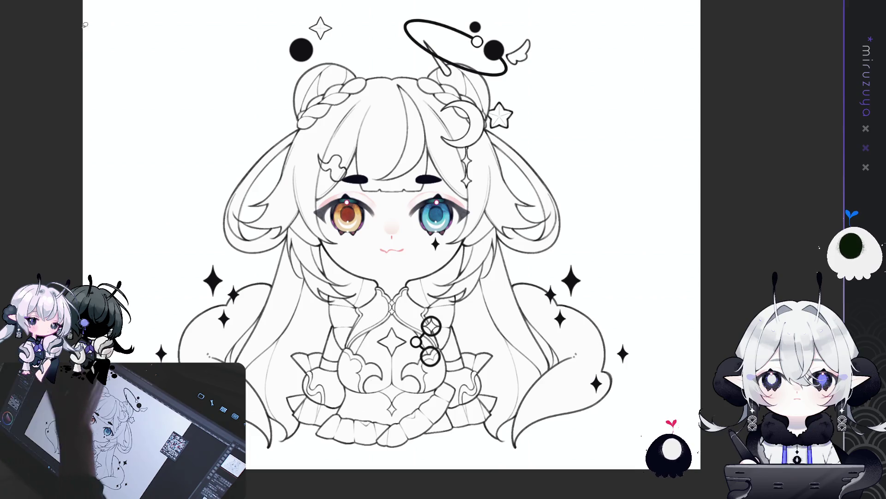
# Remove the flat light-grey base fill, redoing and undoing once to compare.
pyautogui.hotkey('ctrl', 'z')
pyautogui.hotkey('ctrl', 'y')
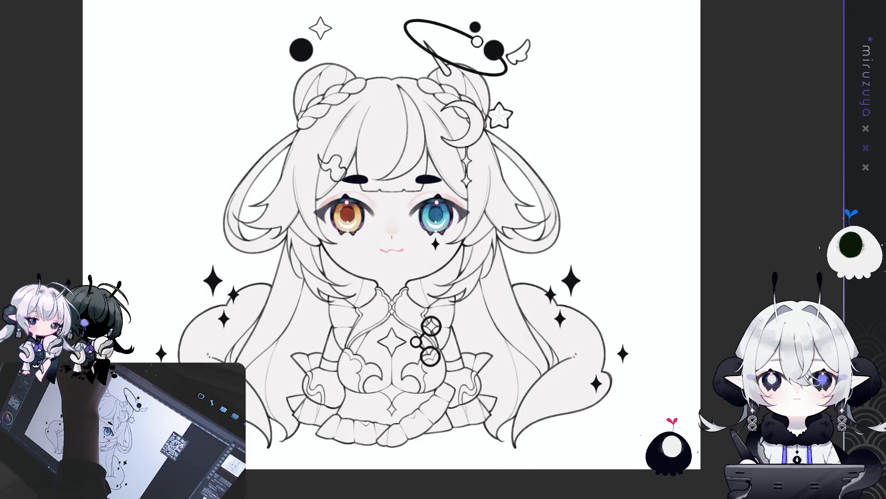
pyautogui.hotkey('ctrl', 'z')
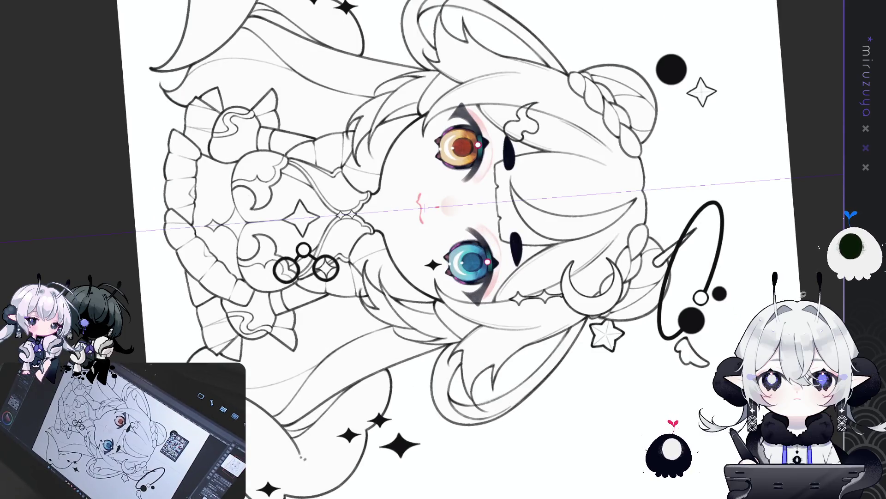
# Zoom into the face, paint grey shading under the chin, undo the extra stroke, and reset rotation.
pyautogui.hotkey('ctrl', '+')
pyautogui.moveTo(462, 250); pyautogui.dragTo(472, 236)
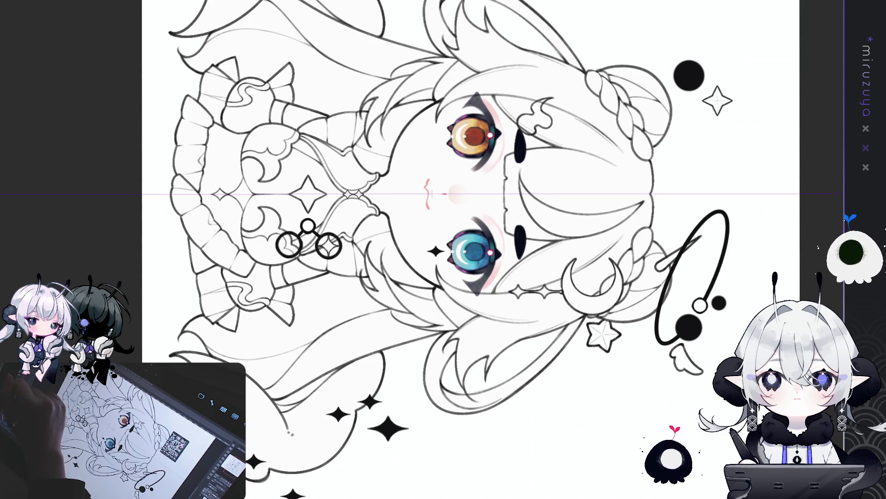
pyautogui.moveTo(383, 150)
pyautogui.mouseDown()
pyautogui.moveTo(380, 228)
pyautogui.moveTo(379, 160)
pyautogui.moveTo(382, 221)
pyautogui.moveTo(377, 166)
pyautogui.moveTo(365, 217)
pyautogui.moveTo(383, 158)
pyautogui.mouseUp()
pyautogui.hotkey('ctrl', 'z')
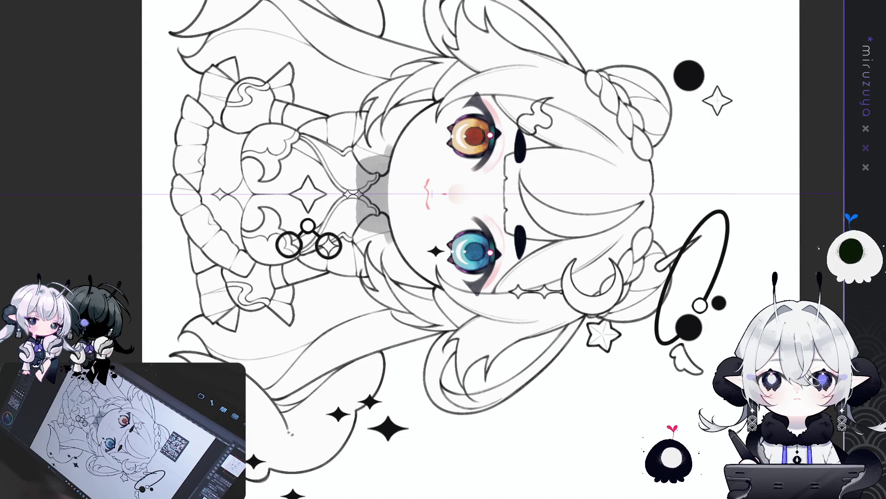
pyautogui.hotkey('ctrl', '@')
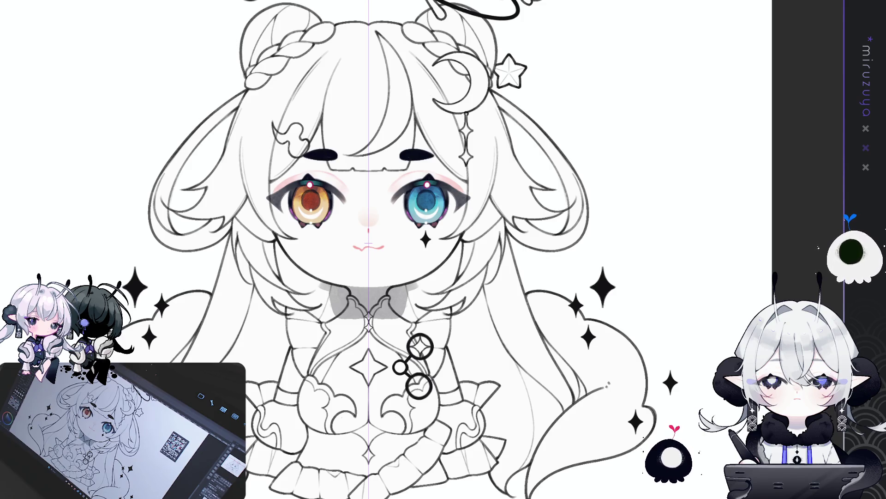
# Switch to the Karl Fazer White & Milk Chocolate wrapper reference image.
pyautogui.hotkey('alt', 'Tab')
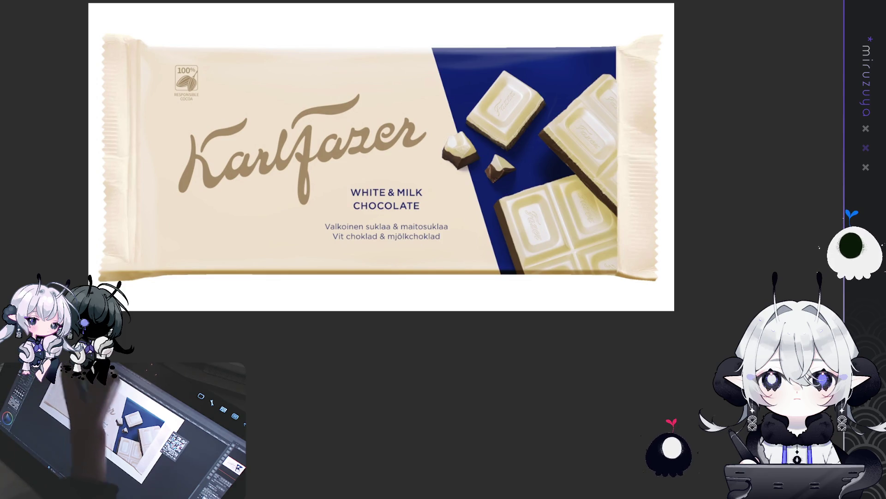
# Return to the chibi line art, then show the Karl Fazer Raspberry Yoghurt wrapper reference.
pyautogui.hotkey('alt', 'Tab')
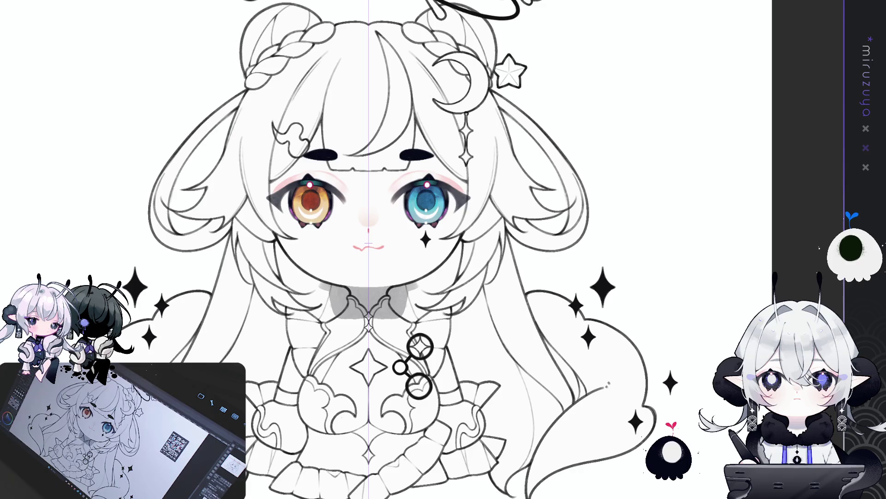
pyautogui.hotkey('ctrl', 'Tab')
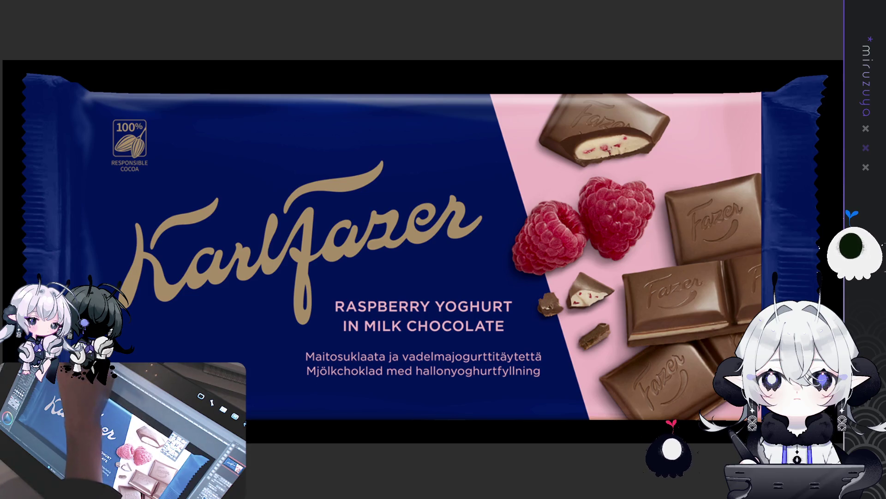
pyautogui.hotkey('ctrl', 'Tab')
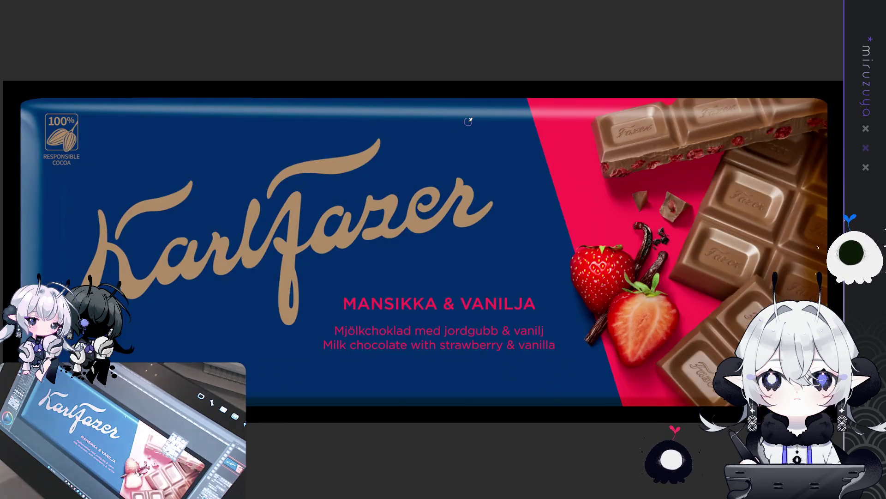
pyautogui.hotkey('ctrl', 'Tab')
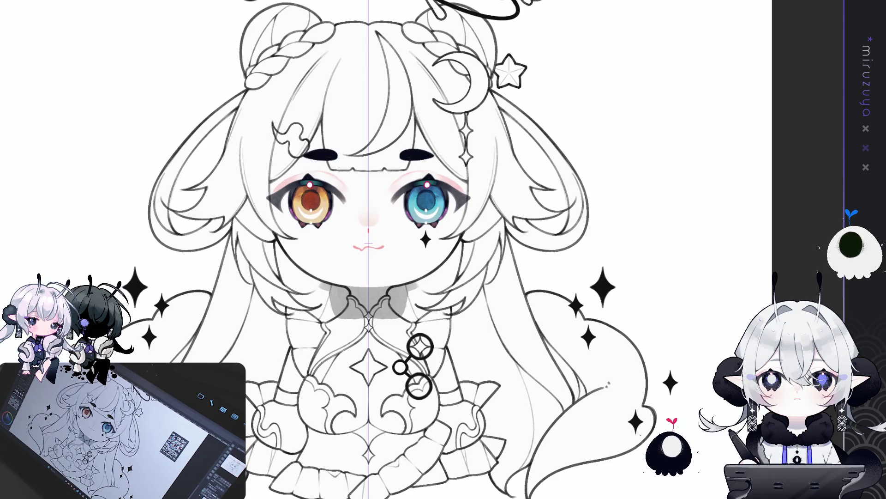
pyautogui.moveTo(369, 249)
pyautogui.mouseDown()
pyautogui.moveTo(406, 277)
pyautogui.moveTo(378, 296)
pyautogui.moveTo(443, 258)
pyautogui.moveTo(397, 277)
pyautogui.mouseUp()
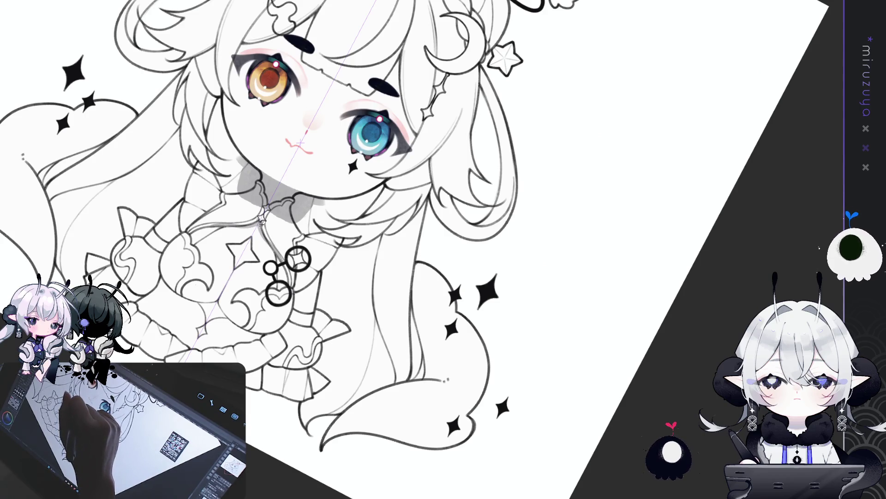
# Rotate the view, straighten it upright again, and restore the grey hair shadow beneath the bangs.
pyautogui.moveTo(370, 131)
pyautogui.mouseDown()
pyautogui.moveTo(277, 119)
pyautogui.moveTo(459, 125)
pyautogui.mouseUp()
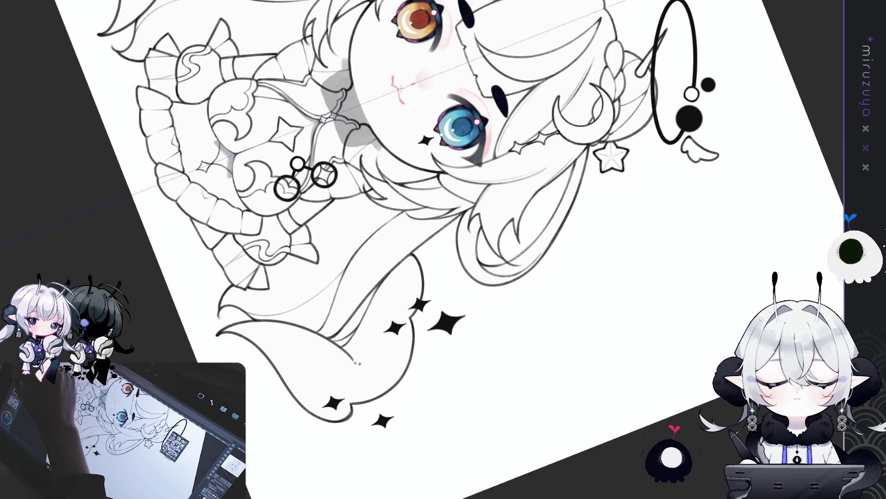
pyautogui.moveTo(208, 161); pyautogui.dragTo(215, 165)
pyautogui.hotkey('ctrl', '@')
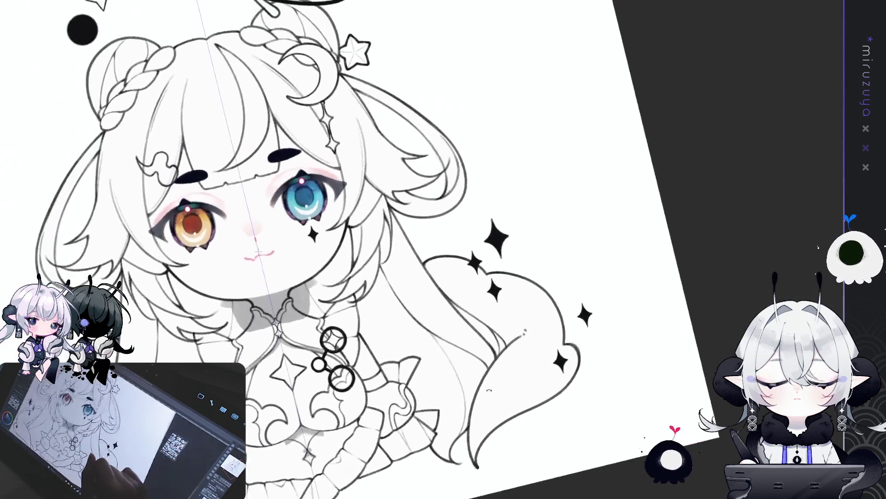
pyautogui.hotkey('ctrl', '@')
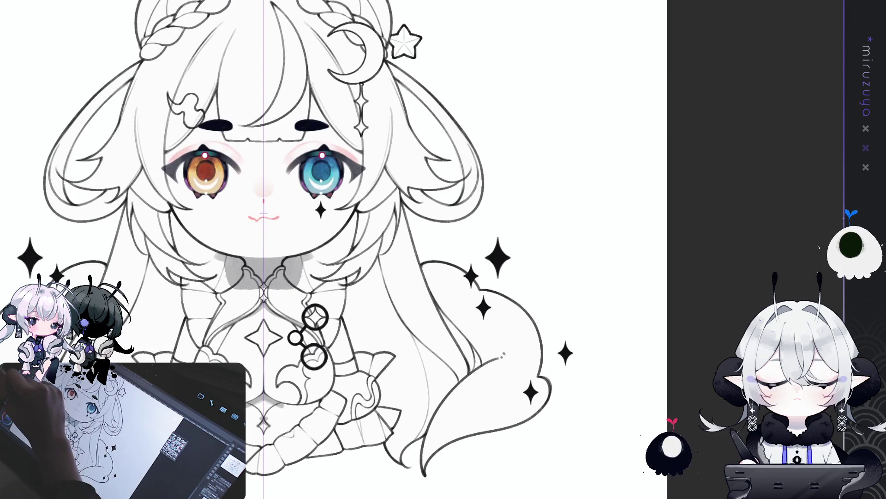
pyautogui.hotkey('ctrl', 'z')
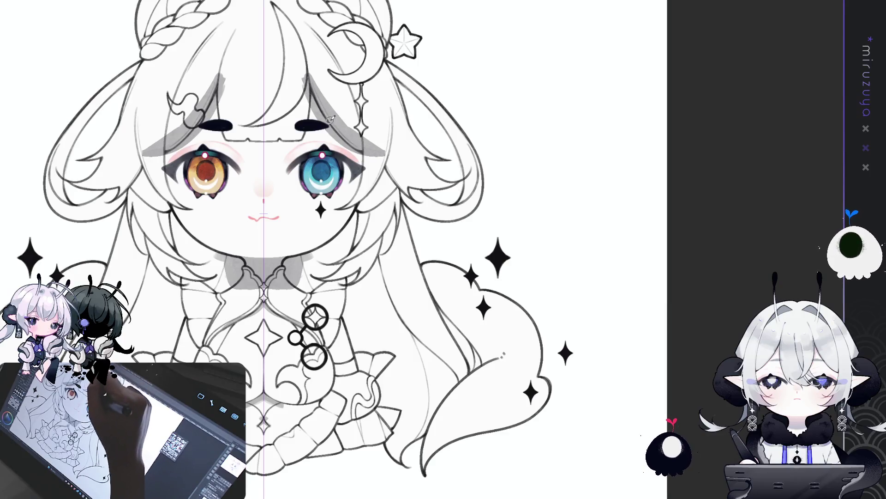
# Paint darker grey shadows into the hair strands beside the eyes, then undo to compare.
pyautogui.moveTo(310, 89); pyautogui.dragTo(309, 117)
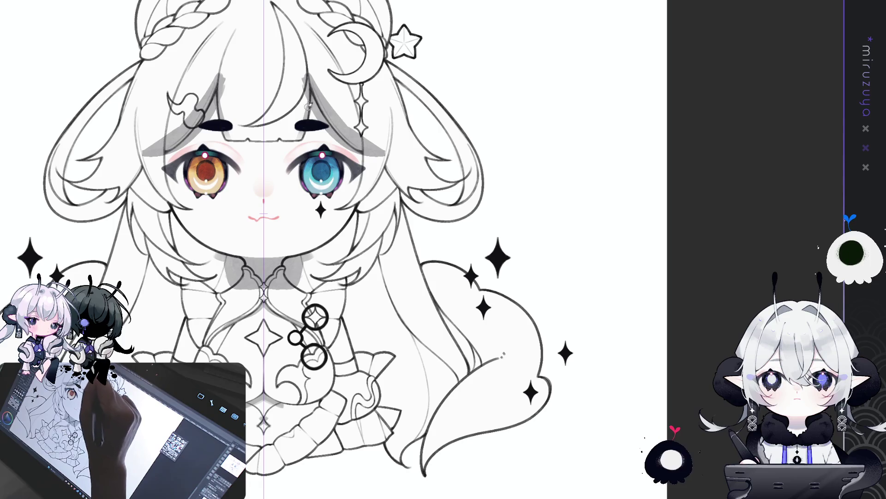
pyautogui.moveTo(310, 88)
pyautogui.mouseDown()
pyautogui.moveTo(309, 118)
pyautogui.moveTo(312, 107)
pyautogui.moveTo(351, 93)
pyautogui.moveTo(415, 119)
pyautogui.mouseUp()
pyautogui.hotkey('ctrl', 'z')
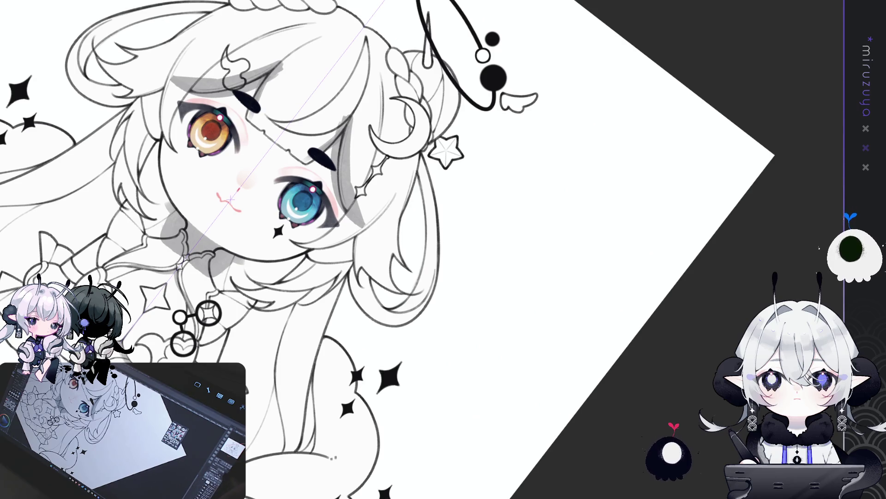
# Straighten, zoom and tilt the view to inspect the eye and hair shading up close.
pyautogui.hotkey('ctrl', '0')
pyautogui.hotkey('ctrl', '+')
pyautogui.hotkey('ctrl', '+')
pyautogui.hotkey('ctrl', '-')
pyautogui.hotkey('ctrl', '-')
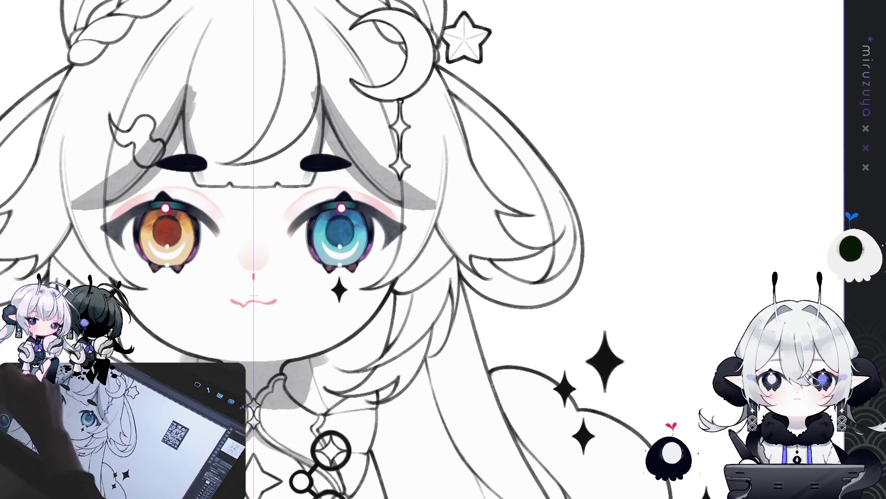
pyautogui.moveTo(8, 248)
pyautogui.mouseDown()
pyautogui.moveTo(588, 238)
pyautogui.moveTo(546, 242)
pyautogui.mouseUp()
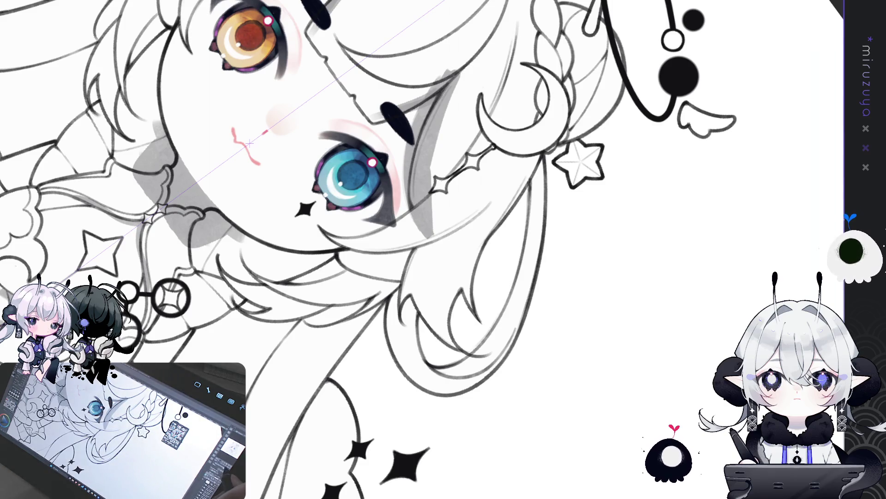
pyautogui.hotkey('ctrl', 'shift', 'r')
pyautogui.moveTo(492, 371); pyautogui.dragTo(548, 221)
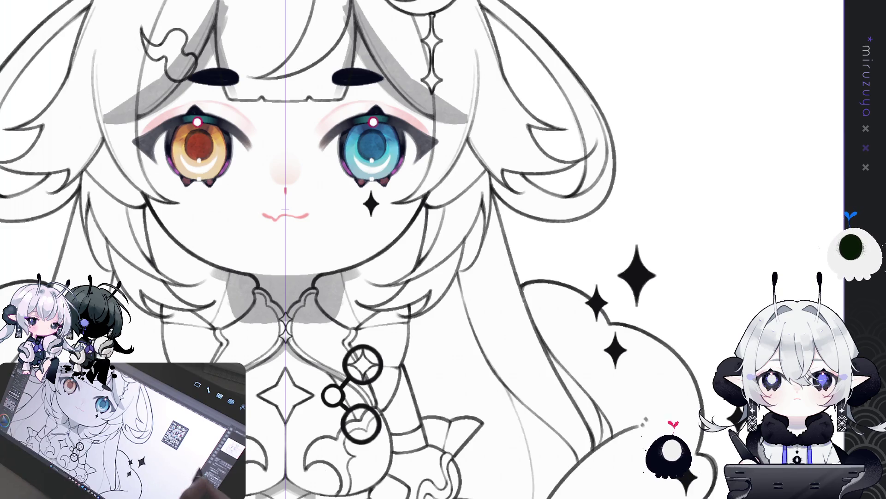
# Paint pink shading strokes along the hair edges beside the eyes and cheek.
pyautogui.moveTo(510, 203)
pyautogui.mouseDown()
pyautogui.moveTo(509, 373)
pyautogui.moveTo(535, 314)
pyautogui.mouseUp()
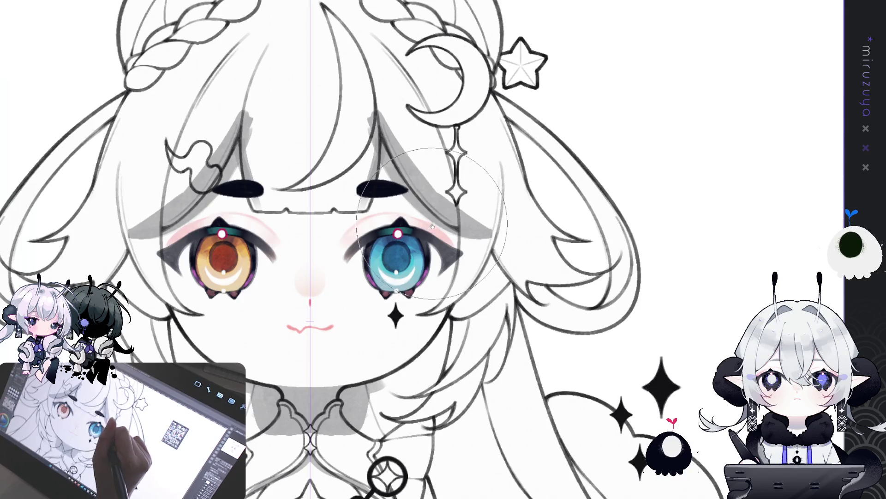
pyautogui.moveTo(690, 208); pyautogui.dragTo(686, 147)
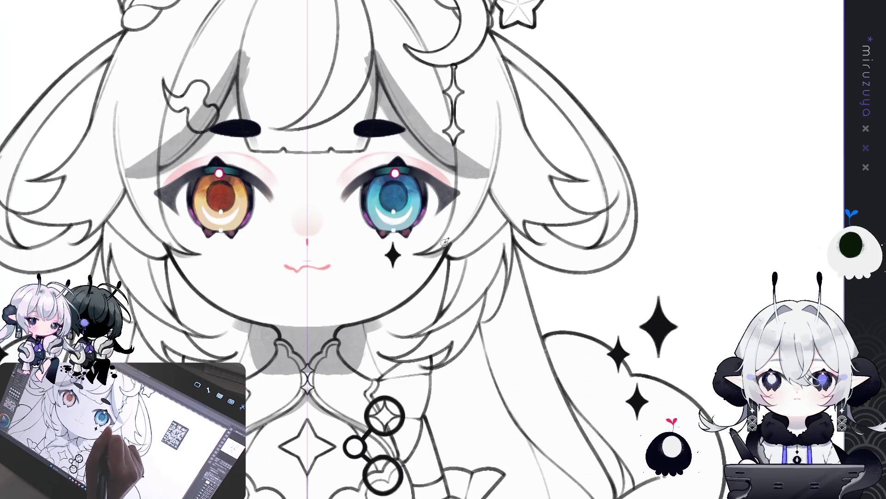
pyautogui.moveTo(470, 225)
pyautogui.mouseDown()
pyautogui.moveTo(497, 187)
pyautogui.moveTo(511, 222)
pyautogui.mouseUp()
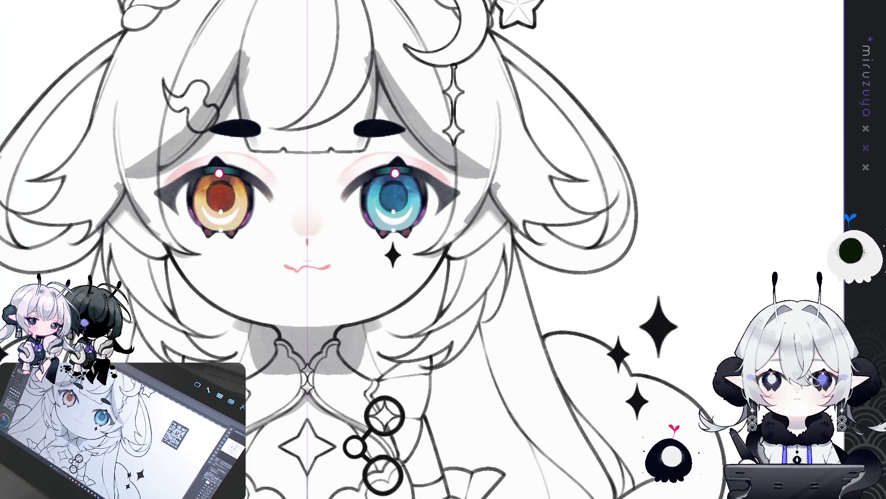
pyautogui.moveTo(307, 260); pyautogui.dragTo(266, 199)
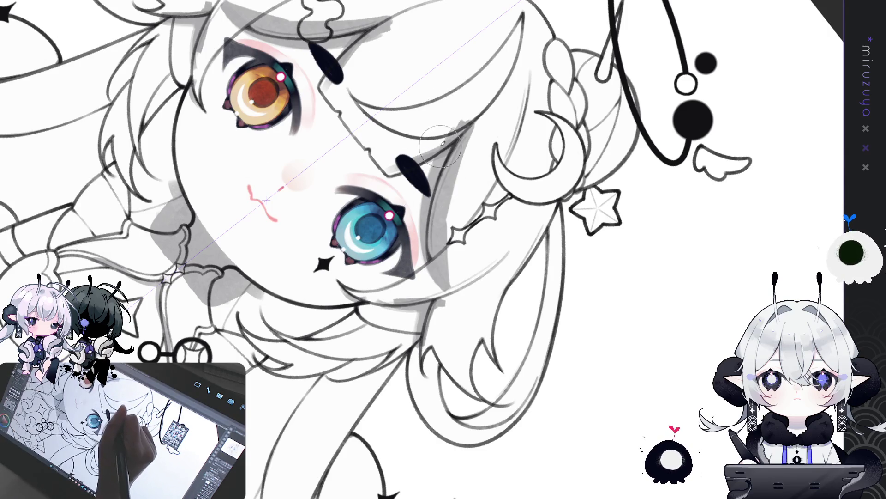
pyautogui.moveTo(466, 124); pyautogui.dragTo(436, 222)
pyautogui.moveTo(461, 138); pyautogui.dragTo(429, 207)
pyautogui.moveTo(457, 166); pyautogui.dragTo(424, 248)
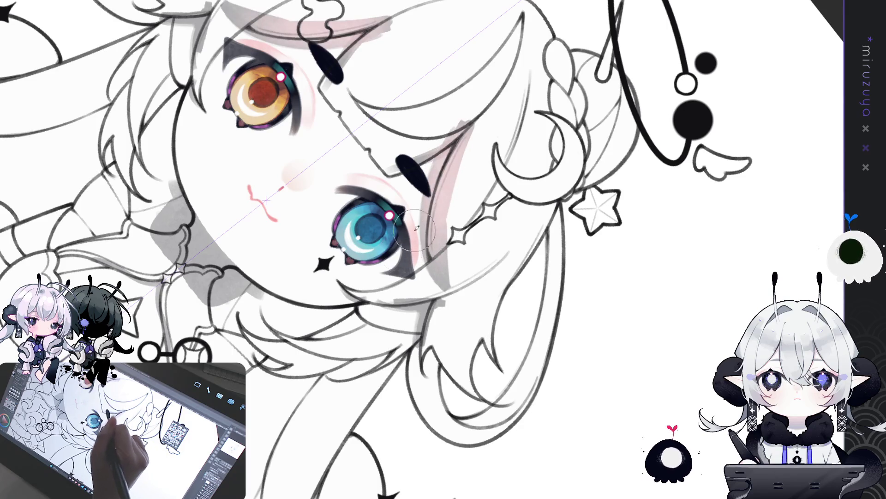
pyautogui.moveTo(191, 214); pyautogui.dragTo(217, 287)
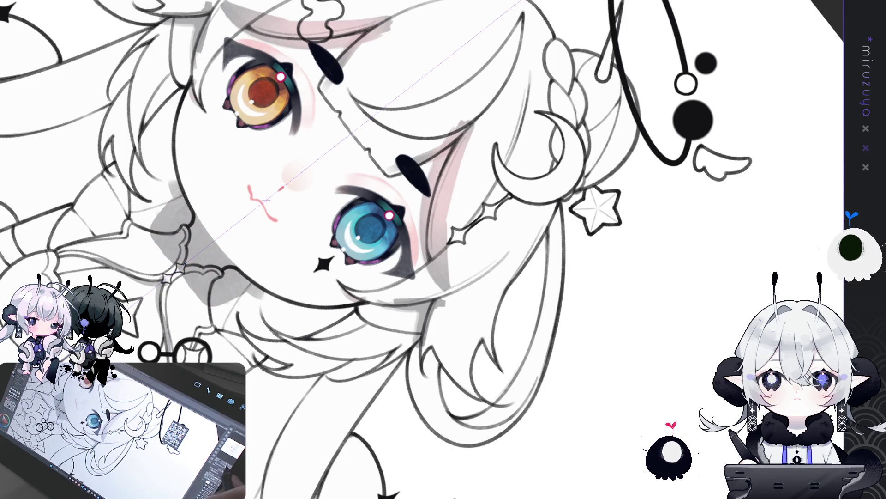
# Tint the shading layer pink, then paler peach, and rectangle-select the neck shadow.
pyautogui.hotkey('ctrl', '0')
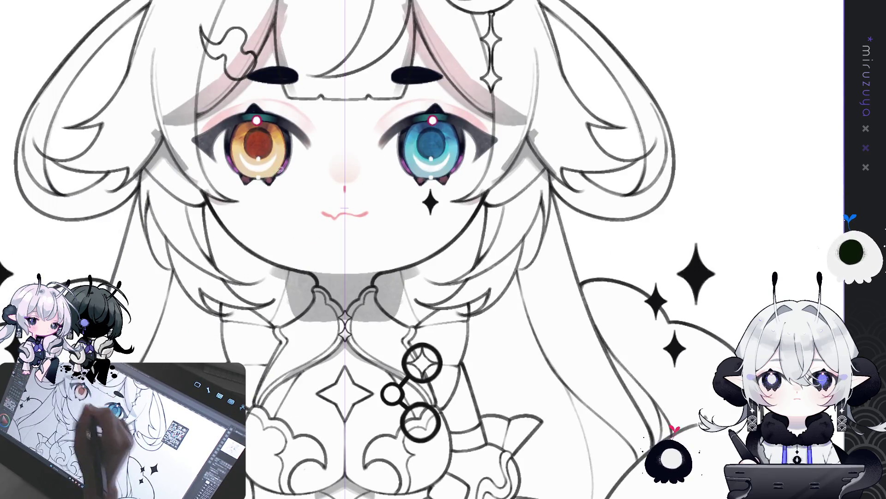
pyautogui.moveTo(571, 46)
pyautogui.mouseDown()
pyautogui.moveTo(538, 164)
pyautogui.moveTo(545, 160)
pyautogui.mouseUp()
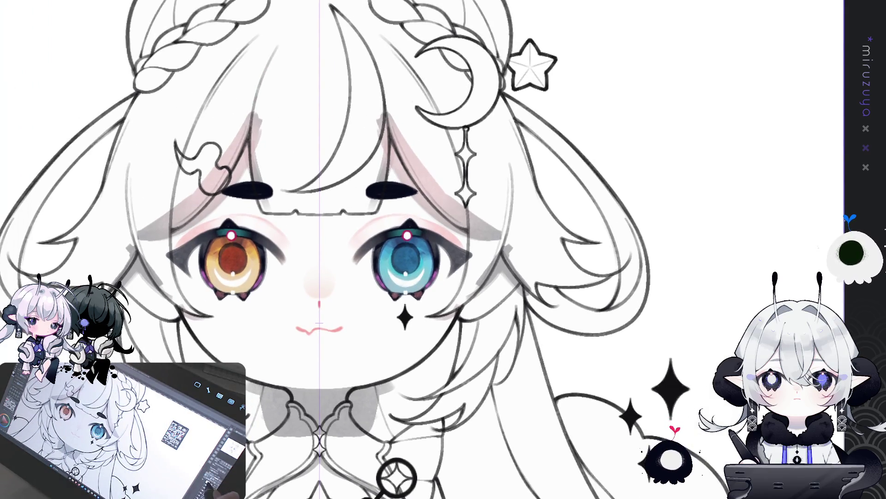
pyautogui.hotkey('alt', 'BackSpace')
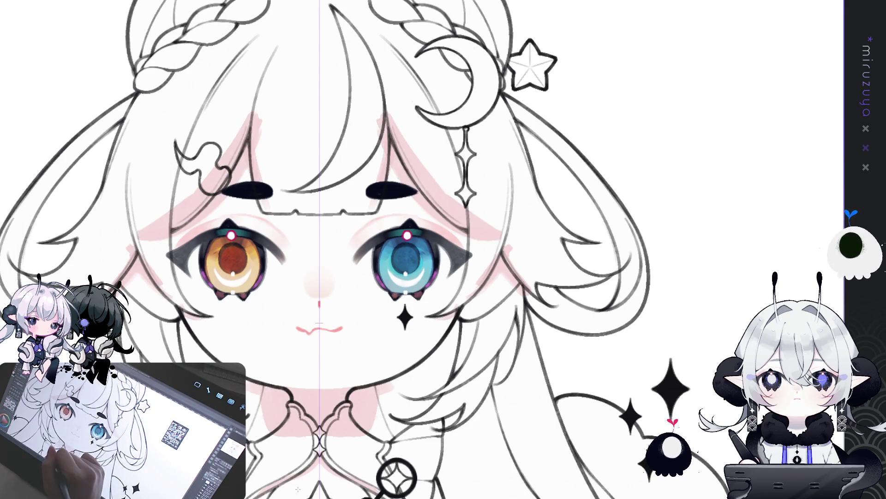
pyautogui.moveTo(222, 368); pyautogui.dragTo(234, 340)
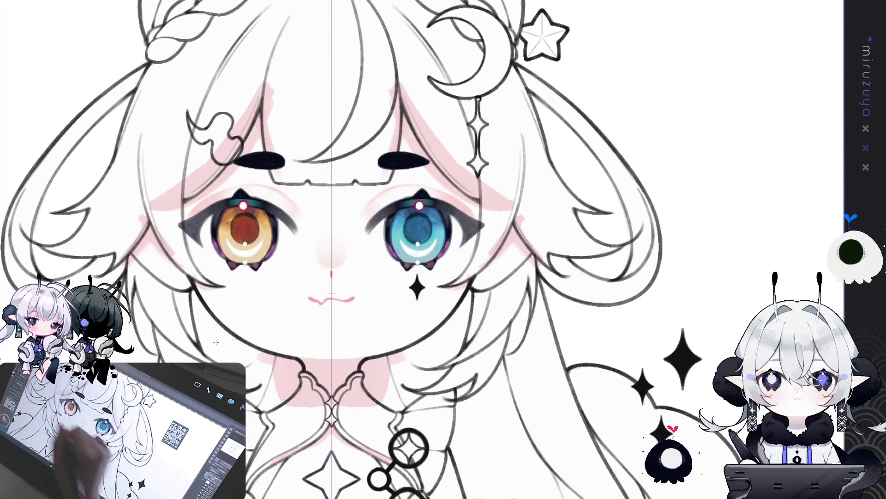
pyautogui.hotkey('alt', 'BackSpace')
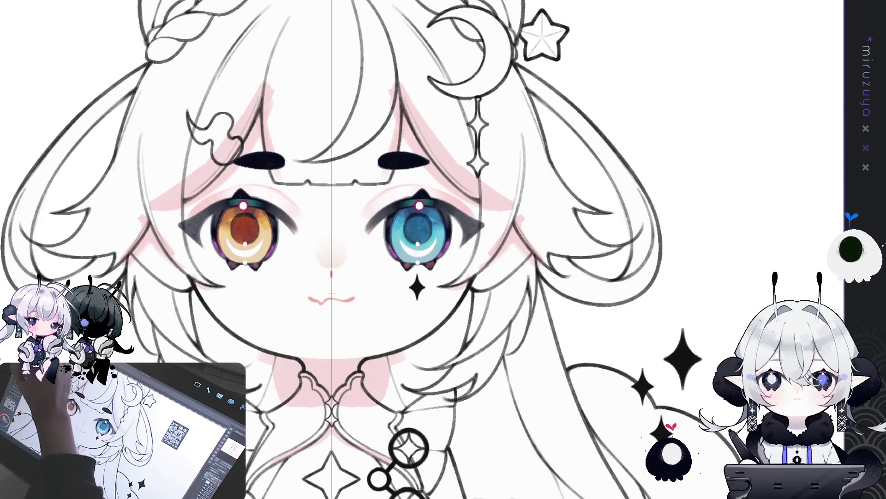
pyautogui.moveTo(270, 348); pyautogui.dragTo(260, 292)
pyautogui.moveTo(203, 292); pyautogui.dragTo(440, 387)
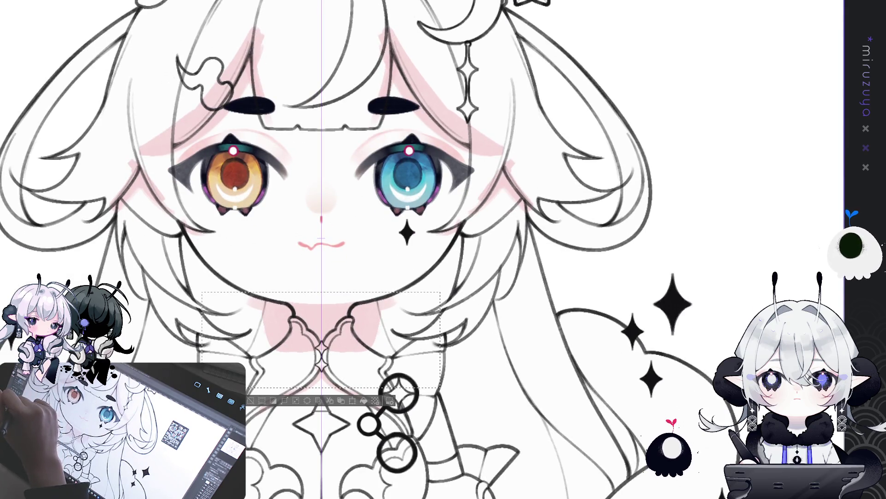
# Fill the neck selection with a blue-to-pink gradient after several retries.
pyautogui.moveTo(325, 290); pyautogui.dragTo(320, 229)
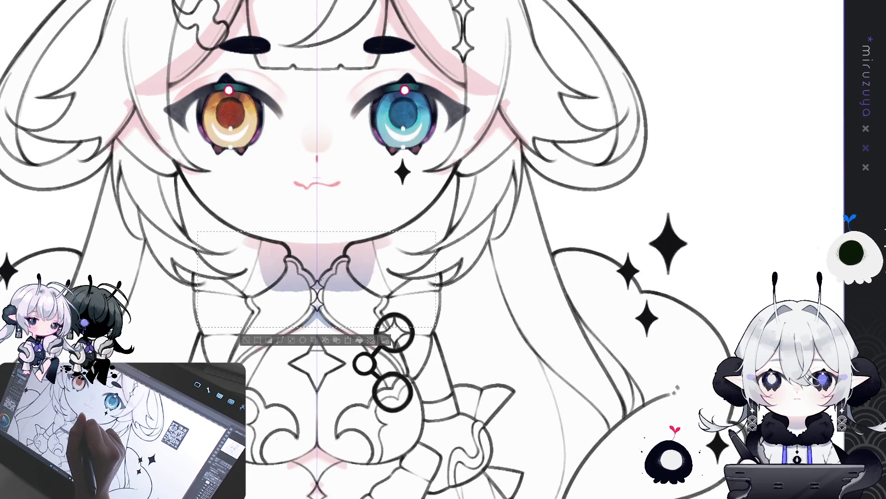
pyautogui.moveTo(321, 279); pyautogui.dragTo(319, 221)
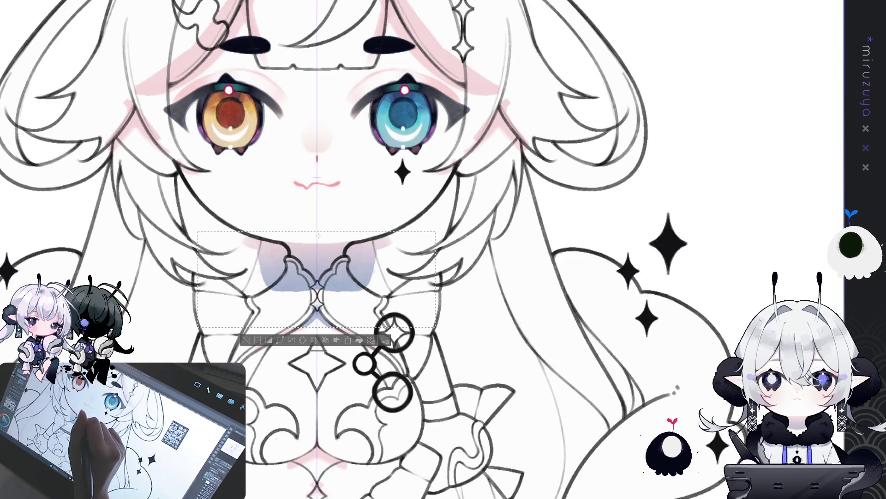
pyautogui.moveTo(318, 279); pyautogui.dragTo(318, 229)
pyautogui.hotkey('ctrl', 'z')
pyautogui.hotkey('ctrl', 'z')
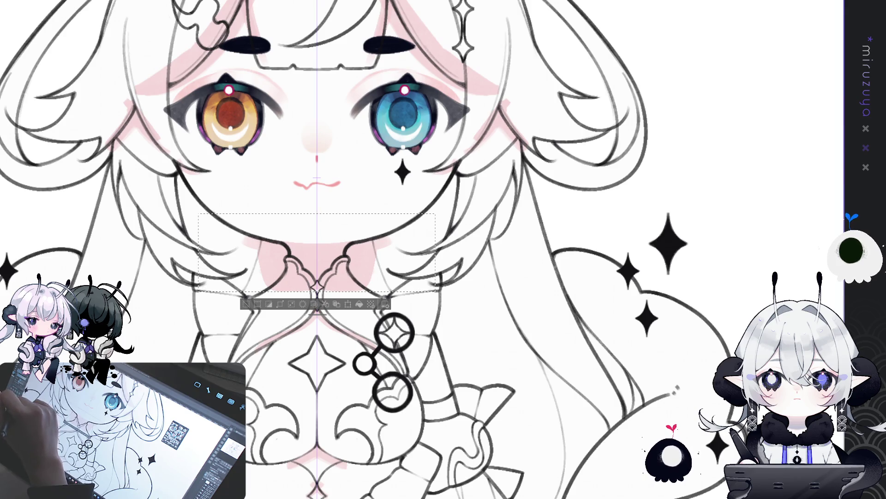
pyautogui.moveTo(320, 281); pyautogui.dragTo(321, 250)
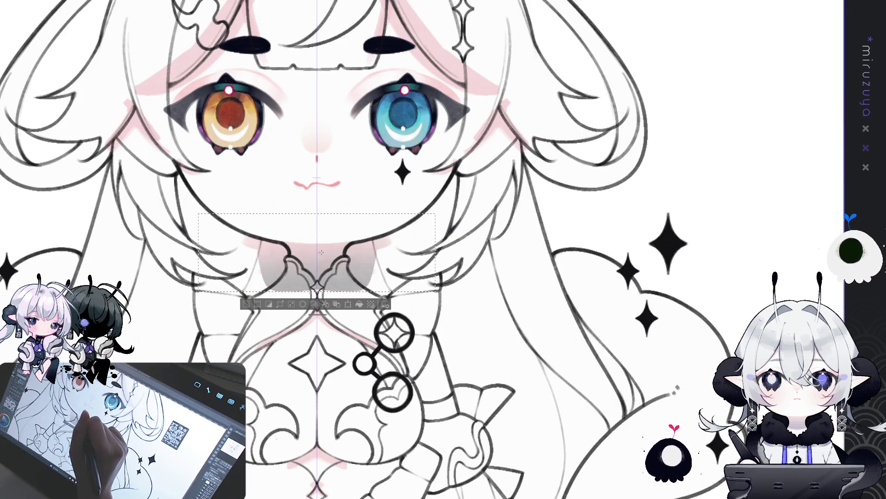
pyautogui.hotkey('ctrl', 'z')
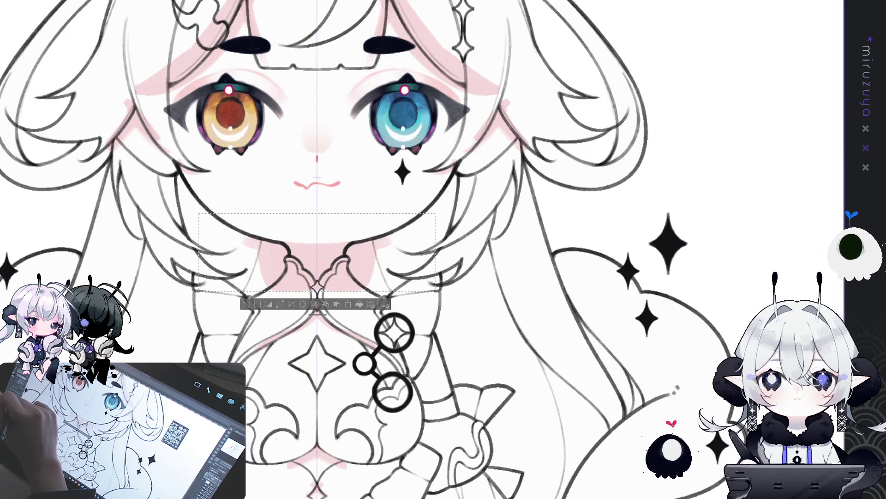
pyautogui.moveTo(320, 281); pyautogui.dragTo(321, 252)
pyautogui.hotkey('ctrl', 'z')
pyautogui.moveTo(320, 281); pyautogui.dragTo(320, 247)
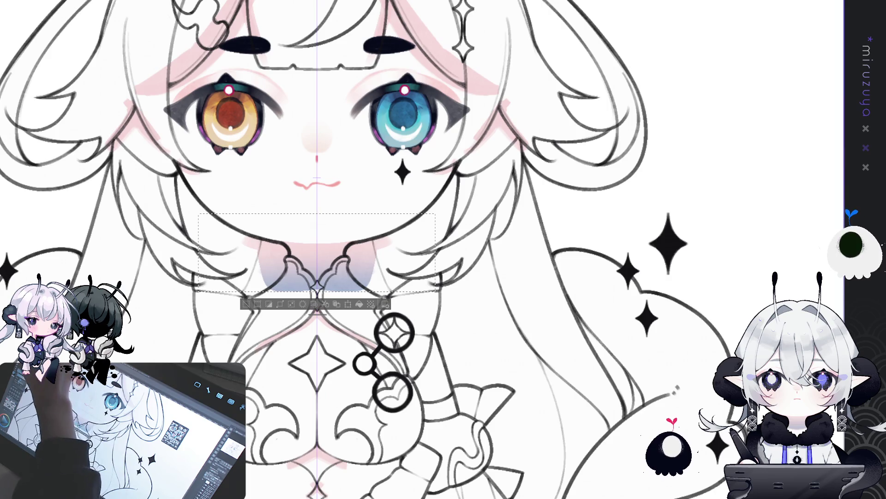
# Select the brow area, brush greyer shading beside both eyebrows, and deselect.
pyautogui.scroll(3, 308, 246)
pyautogui.moveTo(111, 31); pyautogui.dragTo(521, 210)
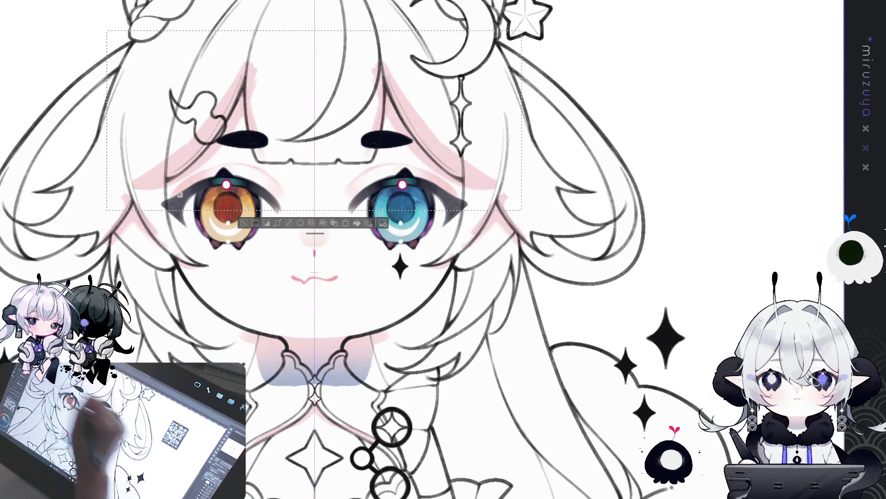
pyautogui.moveTo(353, 93); pyautogui.dragTo(345, 167)
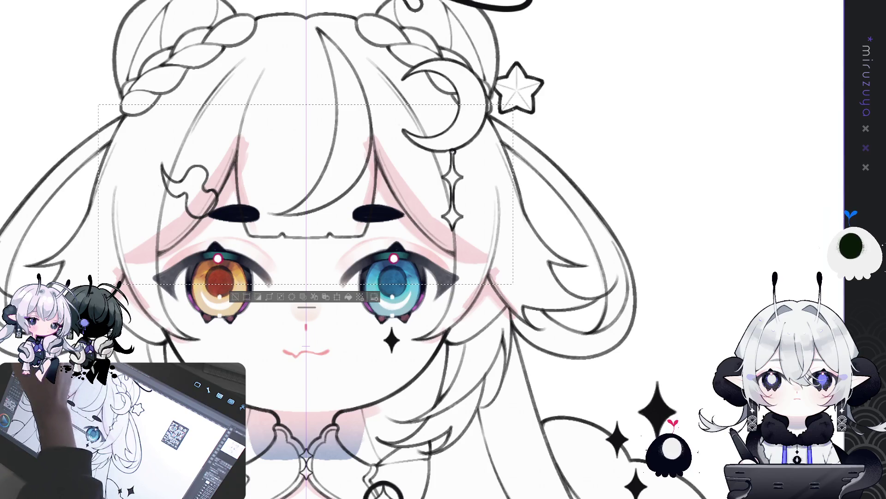
pyautogui.moveTo(379, 138); pyautogui.dragTo(412, 202)
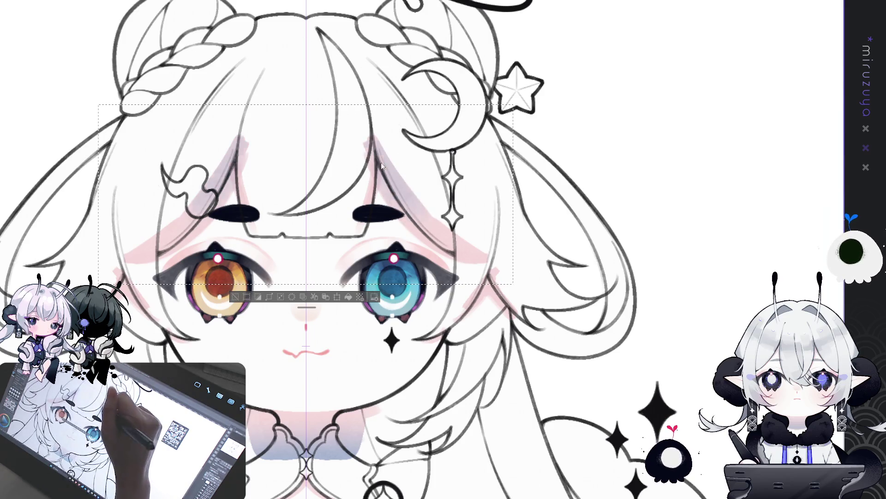
pyautogui.click(236, 301)
# Brush mirrored pink shading along both sleeve edges on the chest.
pyautogui.moveTo(468, 425); pyautogui.dragTo(473, 165)
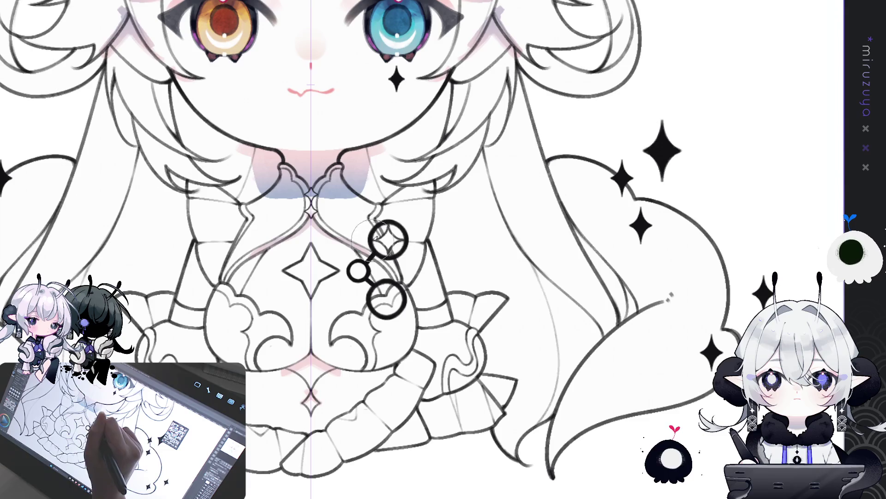
pyautogui.scroll(-2, 342, 277)
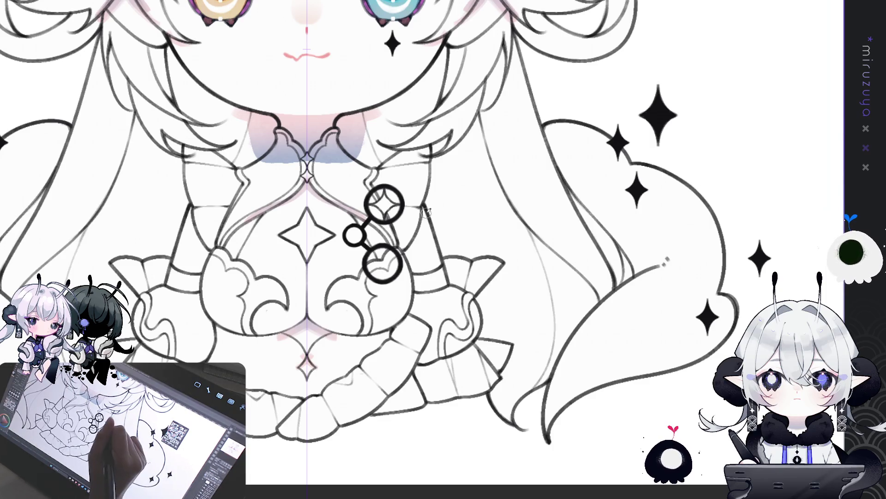
pyautogui.moveTo(429, 208); pyautogui.dragTo(403, 255)
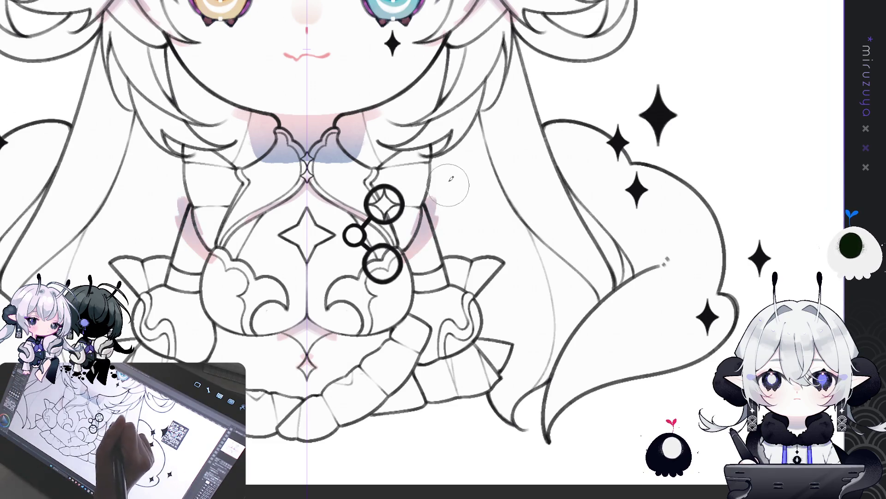
pyautogui.scroll(5, 450, 180)
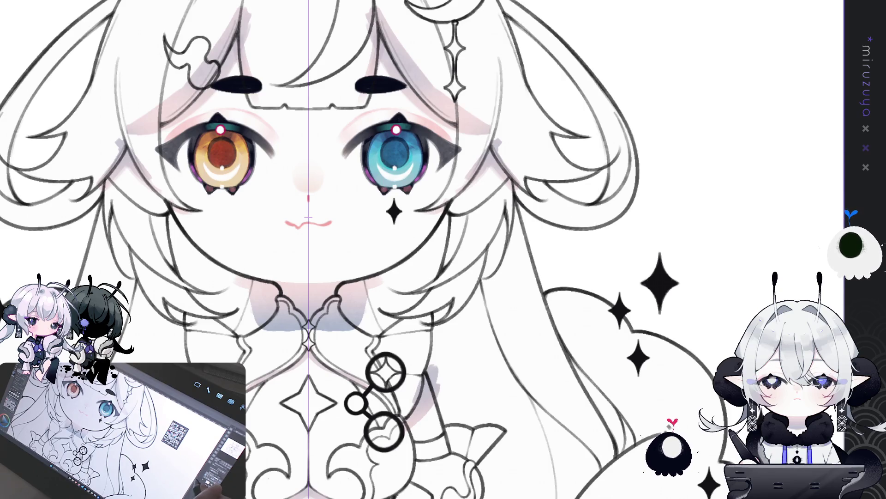
# Zoom in on the chest and draw a thin line down the collar's centre.
pyautogui.hotkey('ctrl', '0')
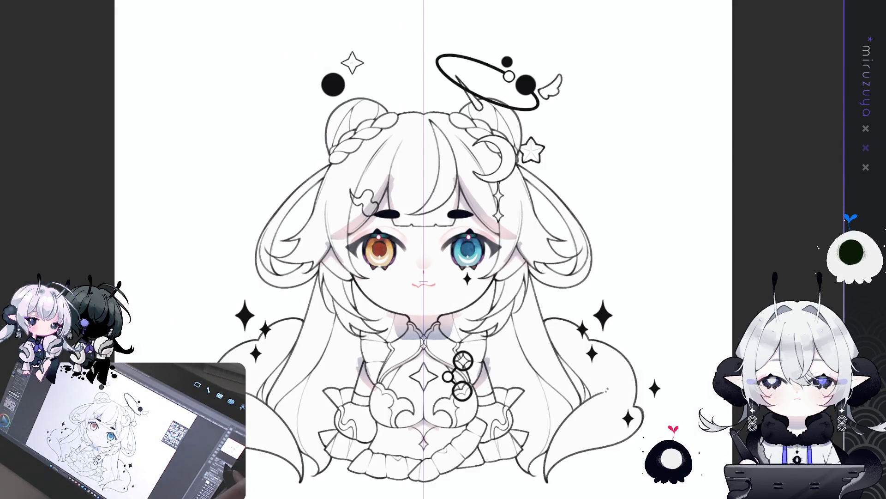
pyautogui.moveTo(415, 277); pyautogui.dragTo(387, 150)
pyautogui.hotkey('ctrl', '+')
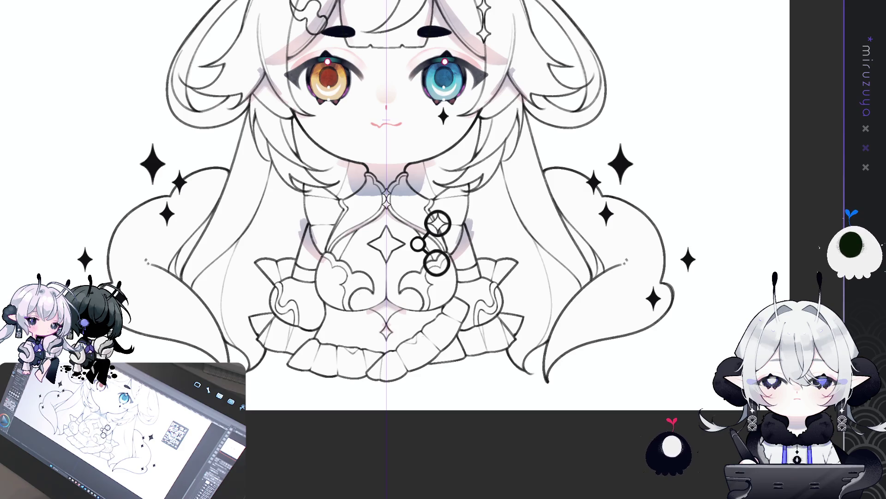
pyautogui.moveTo(637, 259)
pyautogui.mouseDown()
pyautogui.moveTo(604, 268)
pyautogui.moveTo(604, 248)
pyautogui.mouseUp()
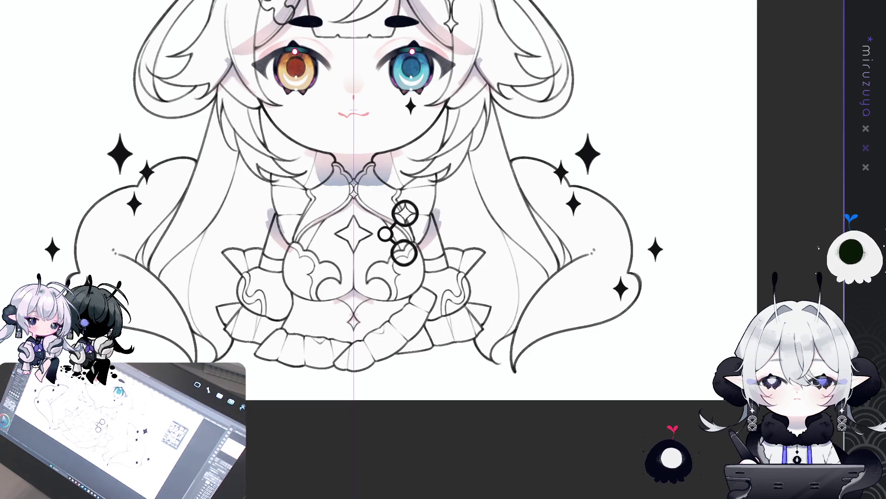
pyautogui.moveTo(462, 231); pyautogui.dragTo(466, 245)
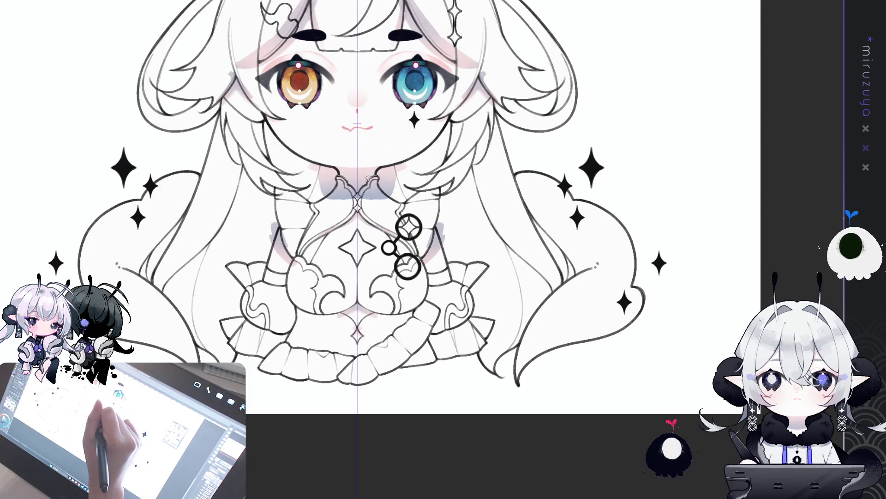
pyautogui.moveTo(358, 188); pyautogui.dragTo(357, 222)
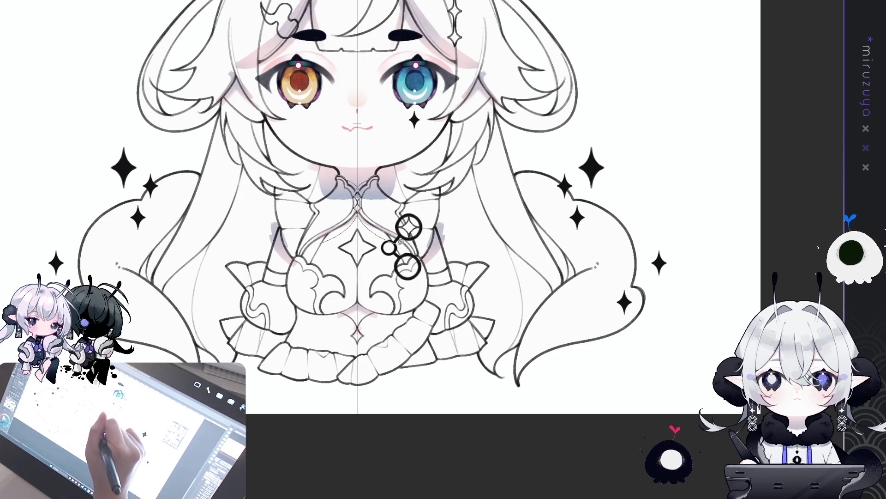
# Fill both collar flaps with dark blue-grey, darkening the left collar edge.
pyautogui.click(396, 187)
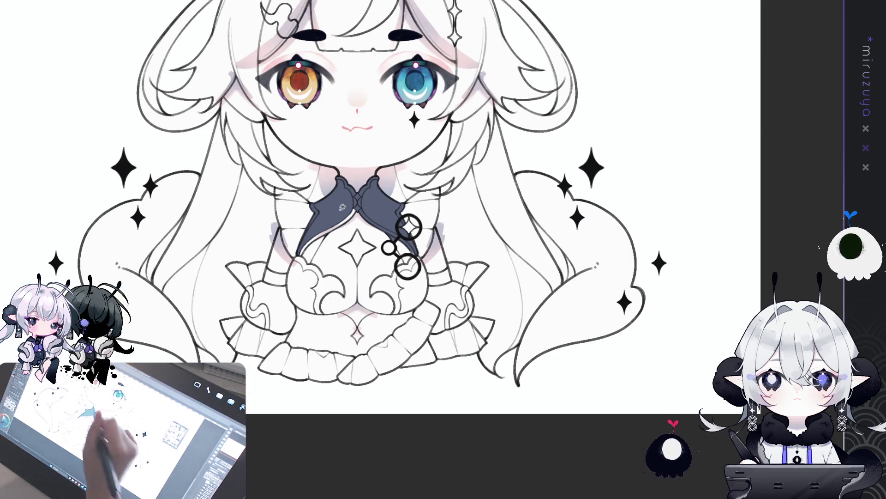
pyautogui.moveTo(302, 254); pyautogui.dragTo(333, 231)
pyautogui.moveTo(360, 197)
pyautogui.mouseDown()
pyautogui.moveTo(296, 258)
pyautogui.moveTo(355, 207)
pyautogui.moveTo(300, 194)
pyautogui.mouseUp()
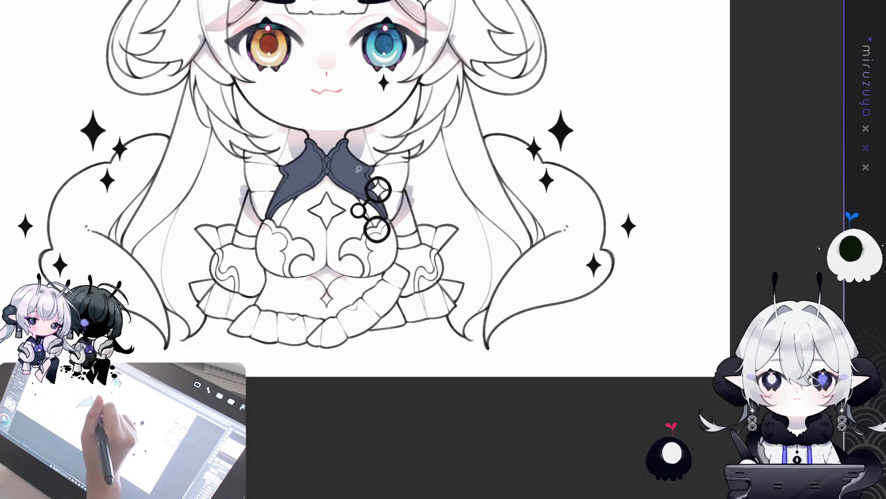
# Undo the stray sketch marks around the chest star and trace the skirt area.
pyautogui.moveTo(382, 203)
pyautogui.mouseDown()
pyautogui.moveTo(376, 181)
pyautogui.moveTo(394, 205)
pyautogui.mouseUp()
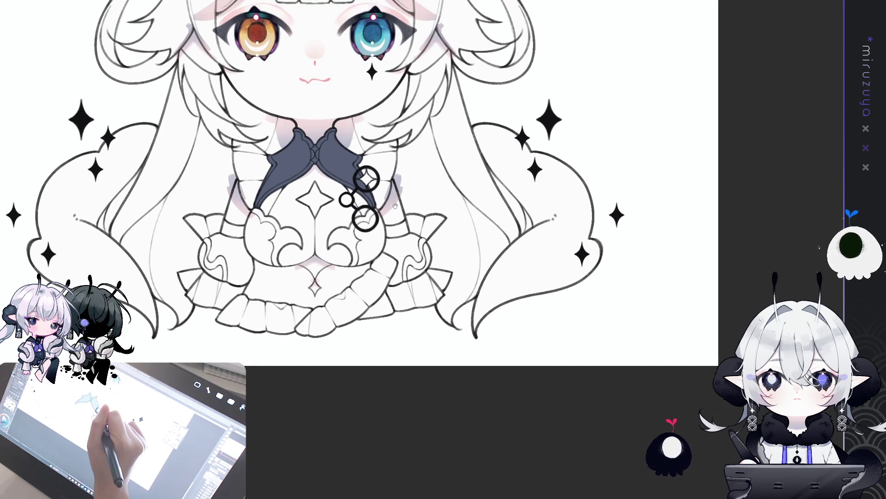
pyautogui.scroll(-1, 397, 207)
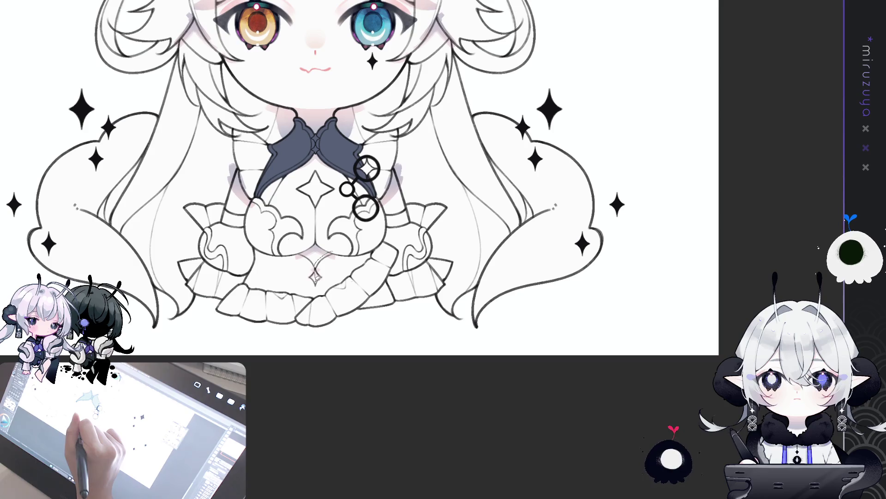
pyautogui.hotkey('ctrl', 'z')
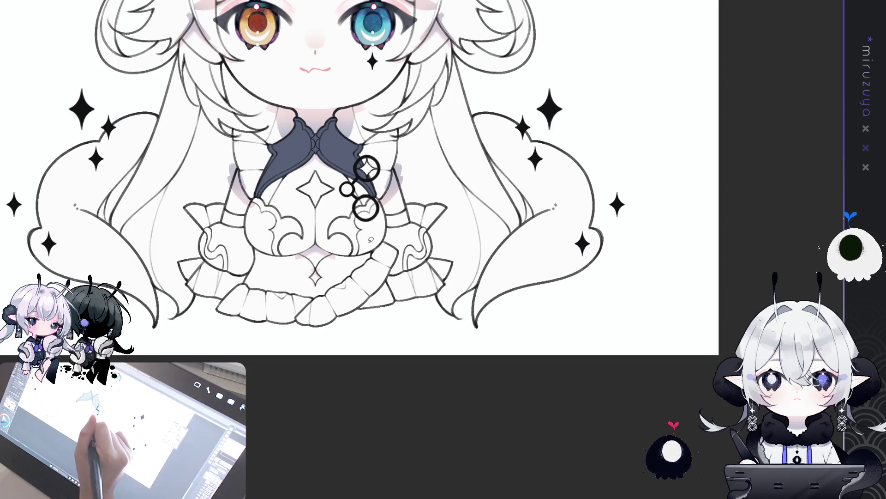
pyautogui.moveTo(372, 261)
pyautogui.mouseDown()
pyautogui.moveTo(310, 300)
pyautogui.moveTo(241, 286)
pyautogui.mouseUp()
# Fill the skirt navy, make the small diamond star white, then deselect.
pyautogui.moveTo(267, 244)
pyautogui.mouseDown()
pyautogui.moveTo(293, 251)
pyautogui.moveTo(384, 242)
pyautogui.mouseUp()
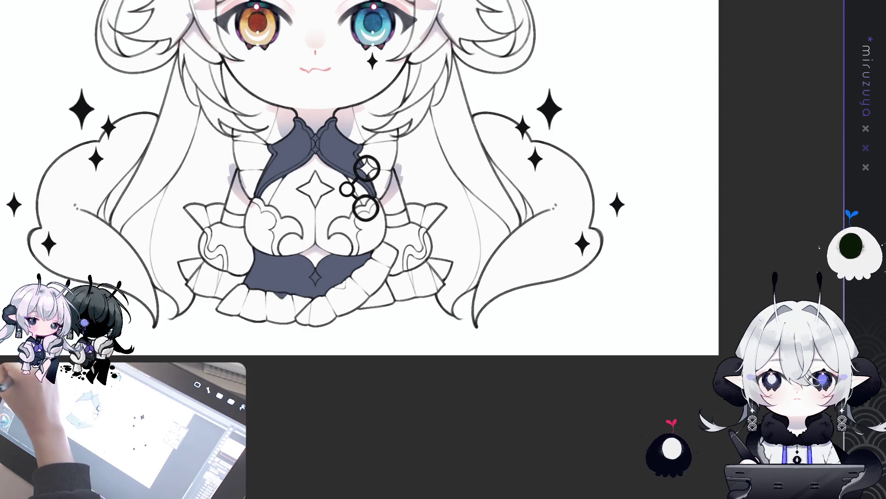
pyautogui.click(318, 273)
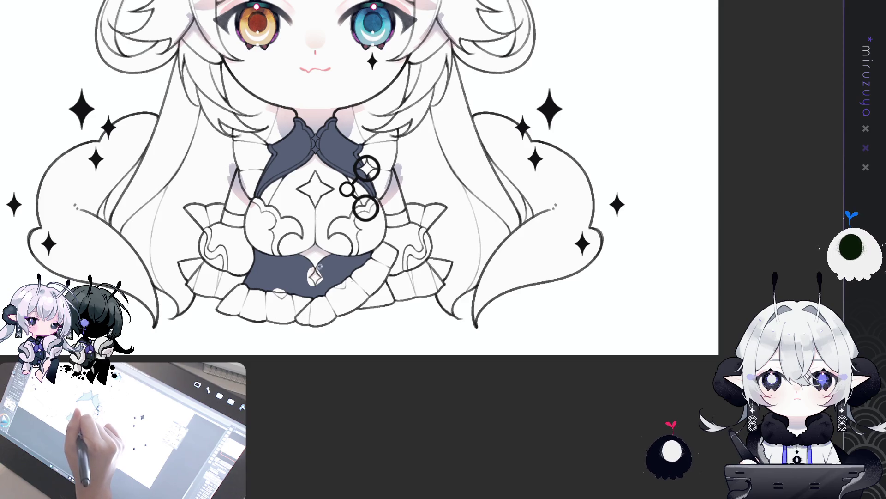
pyautogui.moveTo(305, 270); pyautogui.dragTo(317, 264)
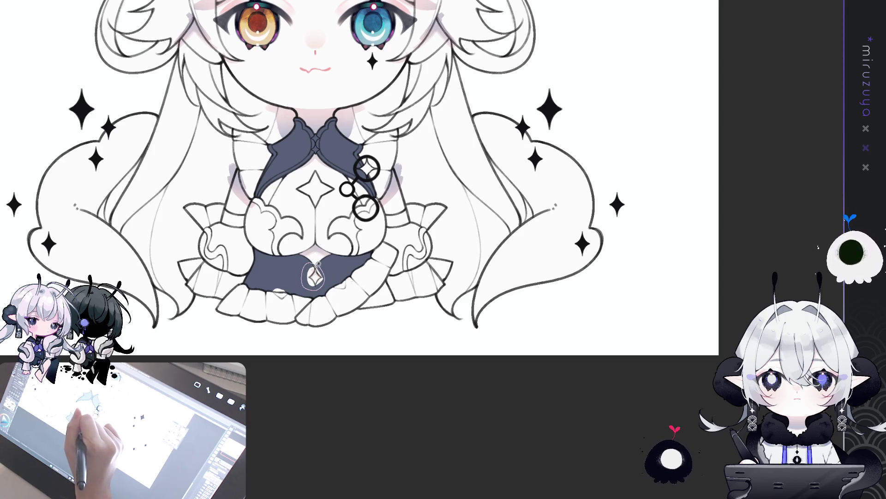
pyautogui.hotkey('ctrl', 'd')
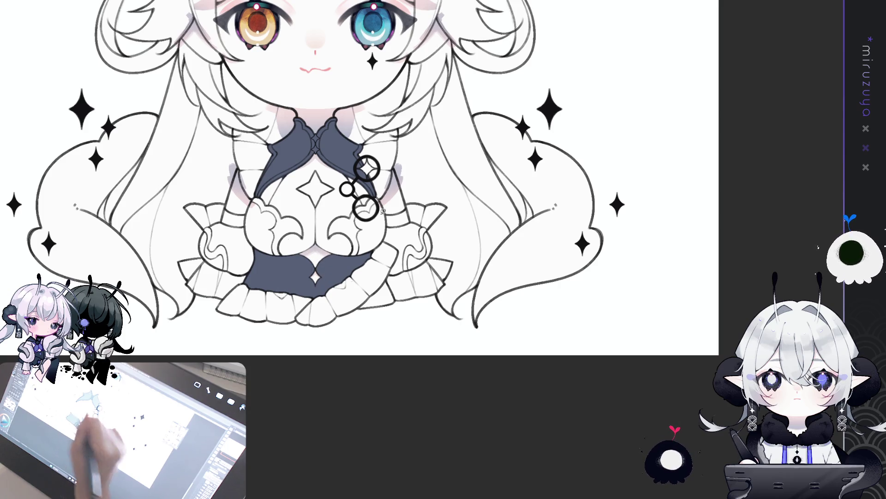
# Extend the navy skirt fill further down.
pyautogui.moveTo(472, 173); pyautogui.dragTo(421, 157)
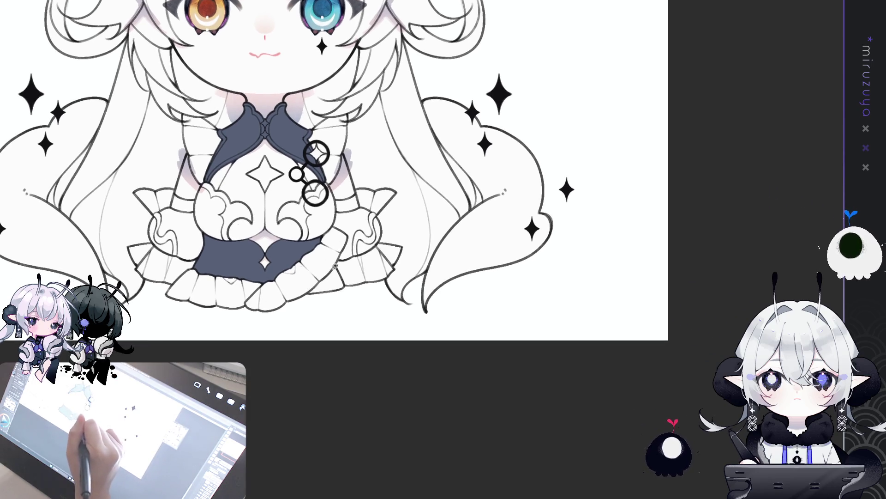
pyautogui.moveTo(347, 291); pyautogui.dragTo(344, 290)
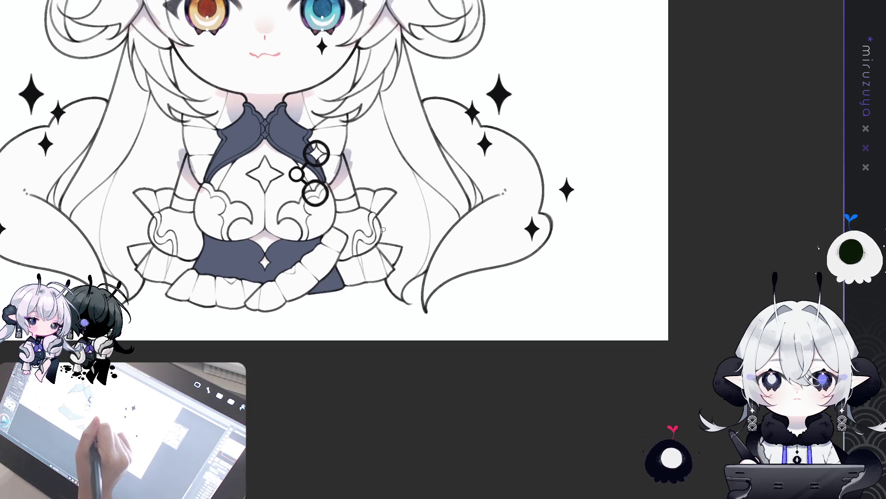
pyautogui.moveTo(407, 209); pyautogui.dragTo(406, 232)
# Fill both sleeve cuffs and the right sleeve's wavy ornament in navy.
pyautogui.moveTo(332, 225)
pyautogui.mouseDown()
pyautogui.moveTo(355, 234)
pyautogui.moveTo(353, 210)
pyautogui.mouseUp()
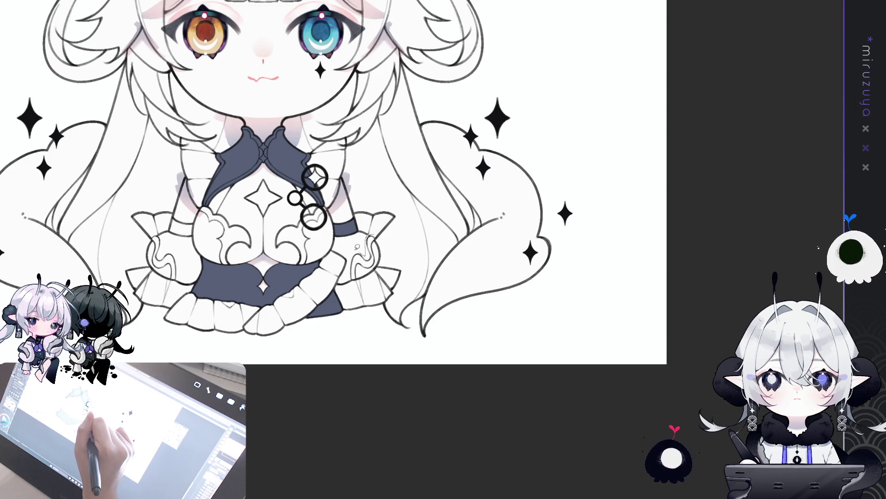
pyautogui.moveTo(363, 272)
pyautogui.mouseDown()
pyautogui.moveTo(365, 250)
pyautogui.moveTo(364, 273)
pyautogui.mouseUp()
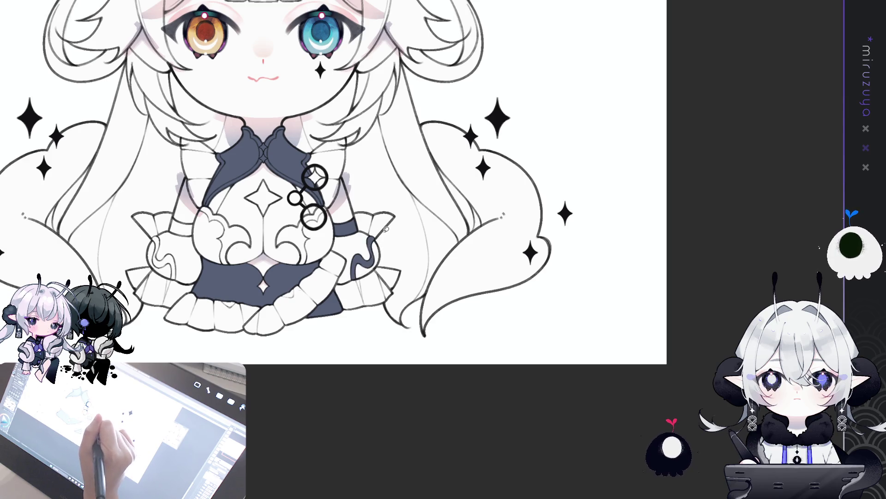
pyautogui.moveTo(385, 231); pyautogui.dragTo(454, 215)
pyautogui.moveTo(236, 227)
pyautogui.mouseDown()
pyautogui.moveTo(269, 217)
pyautogui.moveTo(248, 208)
pyautogui.moveTo(238, 261)
pyautogui.moveTo(250, 251)
pyautogui.moveTo(244, 214)
pyautogui.mouseUp()
pyautogui.moveTo(540, 28); pyautogui.dragTo(535, 218)
pyautogui.scroll(1, 542, 208)
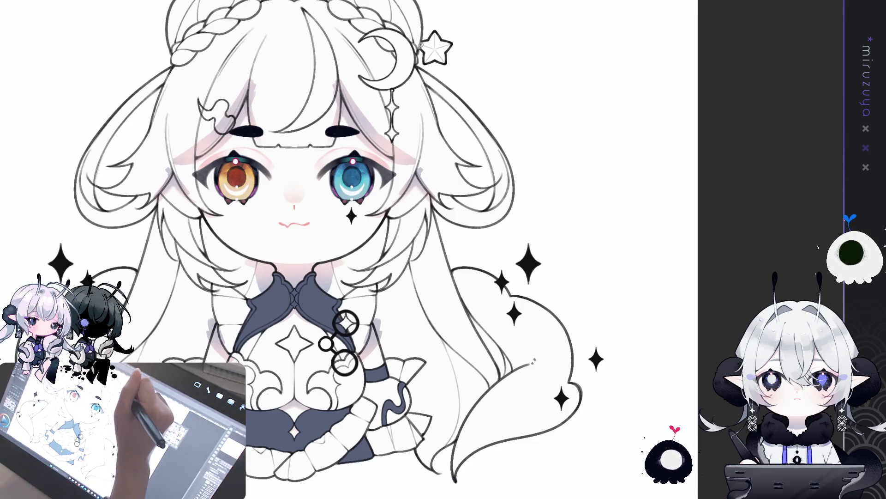
pyautogui.moveTo(420, 70)
pyautogui.mouseDown()
pyautogui.moveTo(392, 152)
pyautogui.moveTo(215, 85)
pyautogui.moveTo(369, 9)
pyautogui.moveTo(418, 51)
pyautogui.mouseUp()
pyautogui.press('Delete')
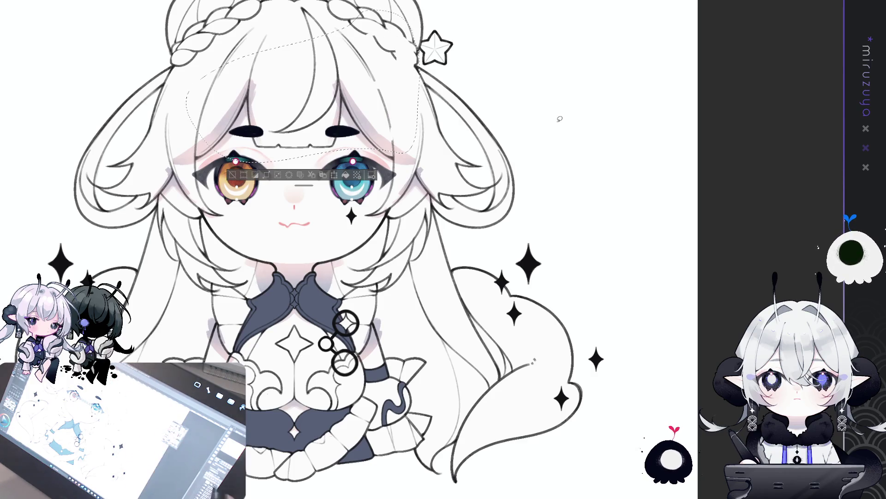
pyautogui.hotkey('ctrl', 'z')
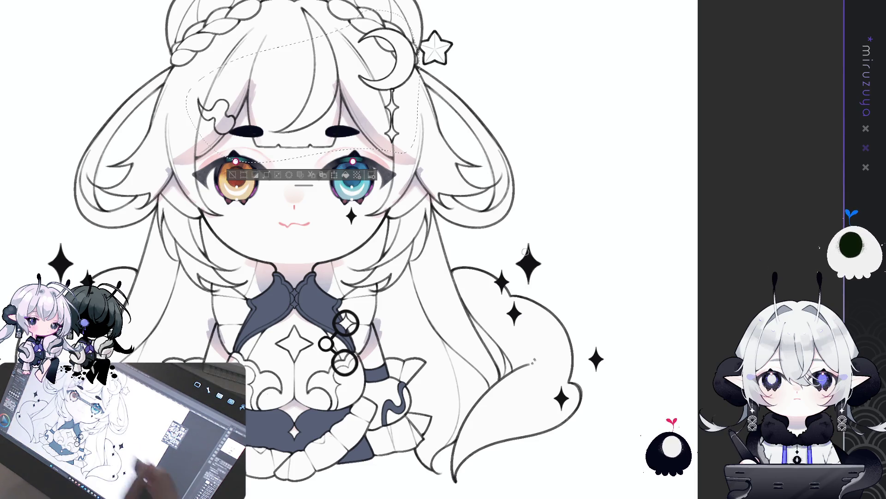
pyautogui.click(233, 174)
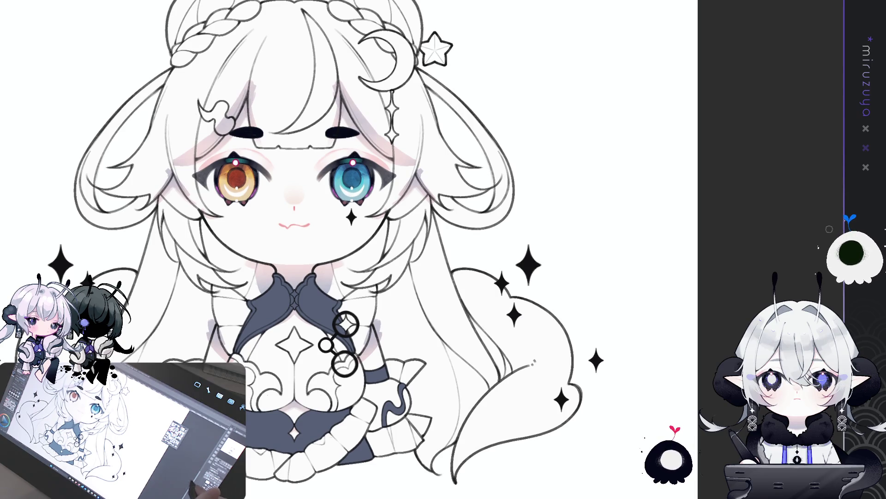
pyautogui.moveTo(584, 366)
pyautogui.mouseDown()
pyautogui.moveTo(711, 332)
pyautogui.moveTo(615, 321)
pyautogui.moveTo(600, 282)
pyautogui.mouseUp()
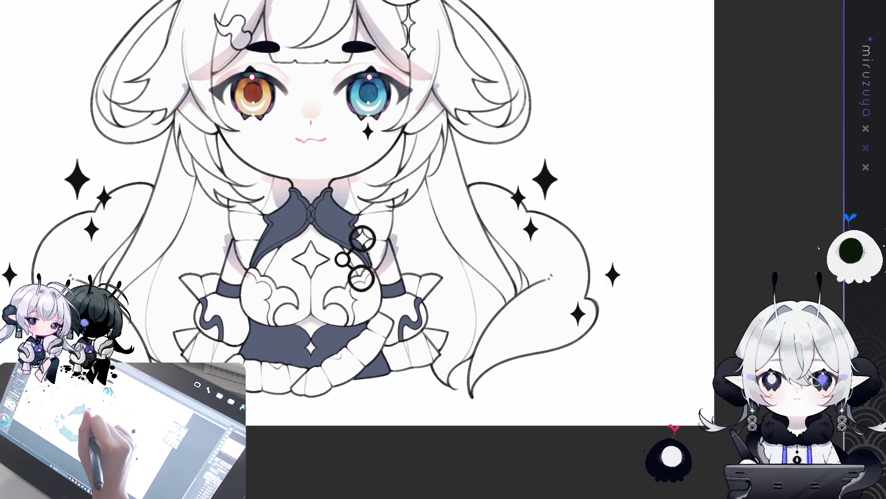
# Center the dress and lasso-fill the right sleeve puff with peach.
pyautogui.moveTo(473, 237); pyautogui.dragTo(464, 213)
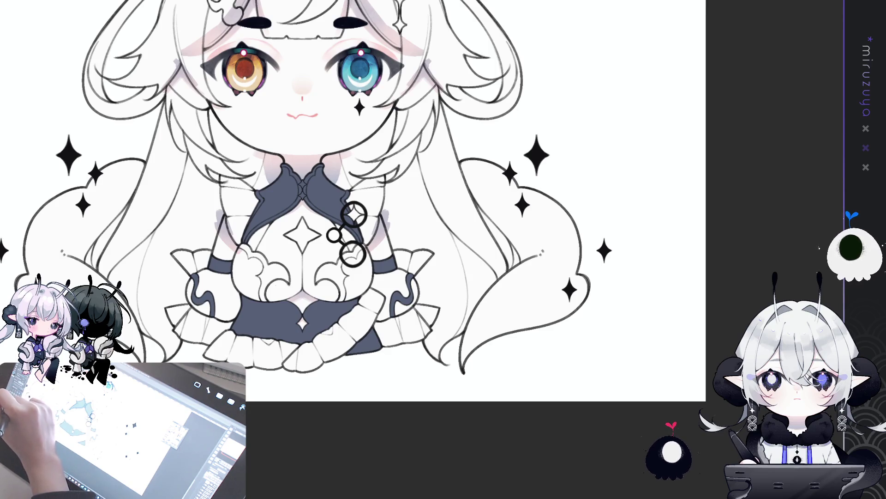
pyautogui.moveTo(393, 266)
pyautogui.mouseDown()
pyautogui.moveTo(376, 262)
pyautogui.moveTo(378, 308)
pyautogui.moveTo(397, 324)
pyautogui.moveTo(422, 302)
pyautogui.moveTo(413, 270)
pyautogui.mouseUp()
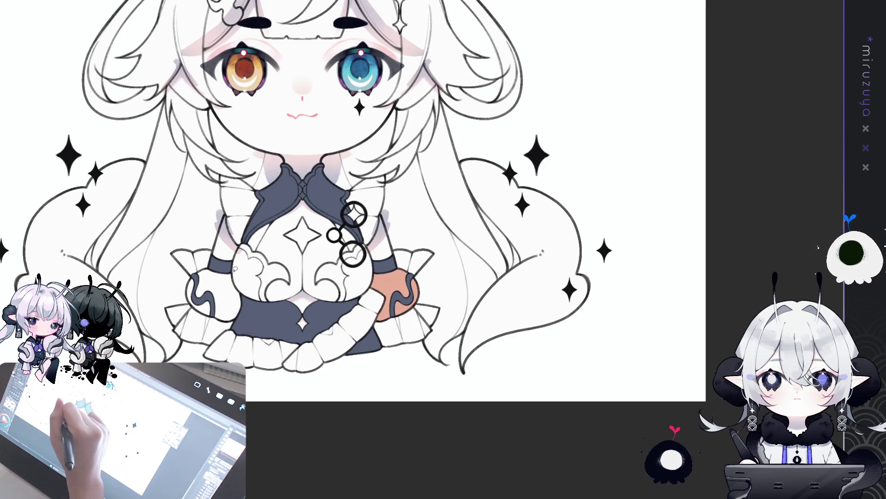
# Lasso-fill the left sleeve puff and the chest panel with peach.
pyautogui.moveTo(246, 287); pyautogui.dragTo(239, 319)
pyautogui.moveTo(207, 260); pyautogui.dragTo(240, 257)
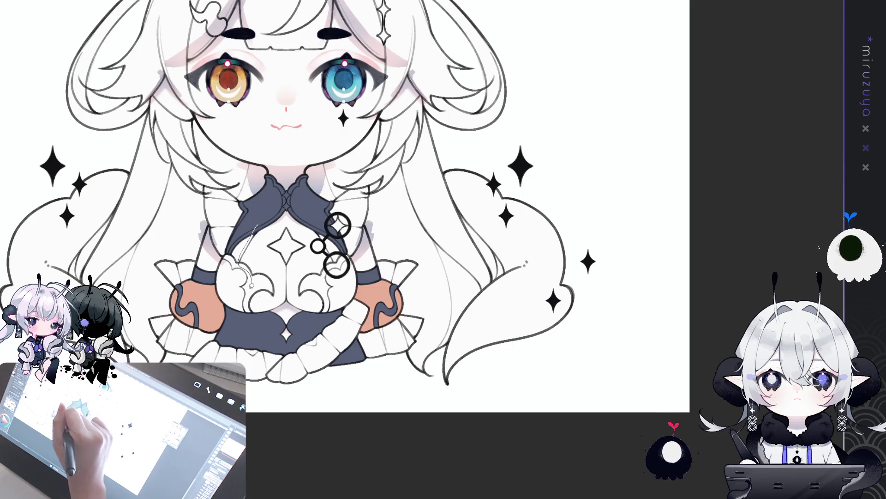
pyautogui.moveTo(251, 312)
pyautogui.mouseDown()
pyautogui.moveTo(285, 307)
pyautogui.moveTo(330, 267)
pyautogui.mouseUp()
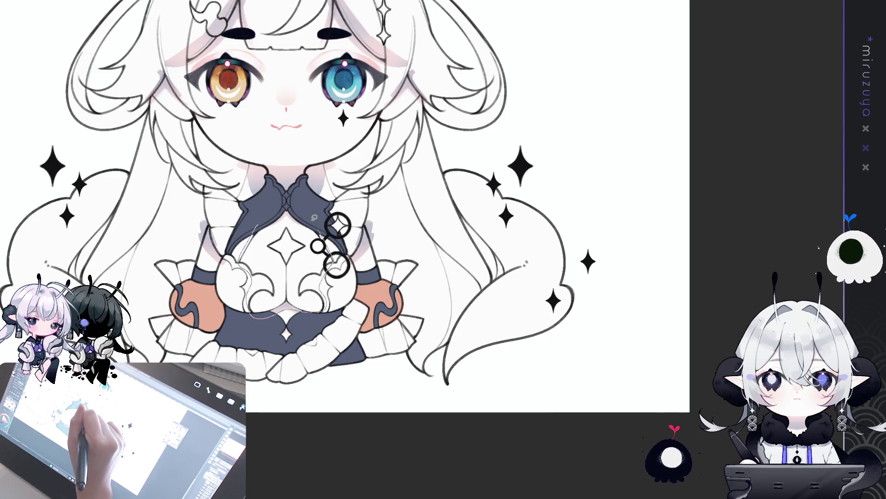
pyautogui.moveTo(317, 220); pyautogui.dragTo(319, 221)
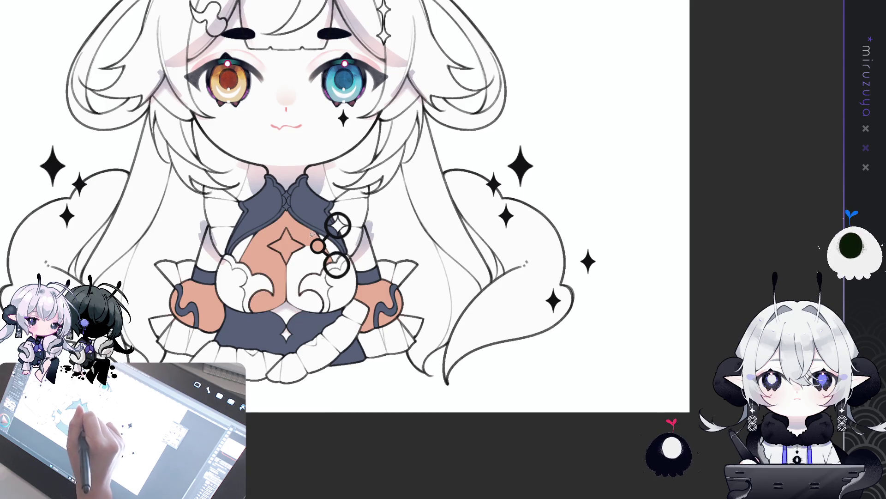
# Lasso-fill the right half of the chest panel peach, patch its gaps, and add blue beside the left collar.
pyautogui.moveTo(287, 310); pyautogui.dragTo(335, 243)
pyautogui.moveTo(282, 257)
pyautogui.mouseDown()
pyautogui.moveTo(338, 294)
pyautogui.moveTo(328, 240)
pyautogui.mouseUp()
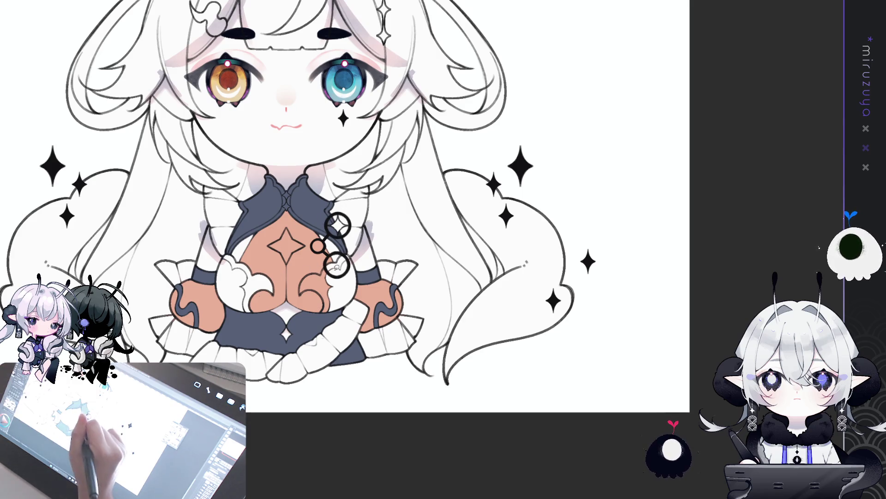
pyautogui.moveTo(324, 272)
pyautogui.mouseDown()
pyautogui.moveTo(302, 281)
pyautogui.moveTo(328, 312)
pyautogui.moveTo(344, 255)
pyautogui.mouseUp()
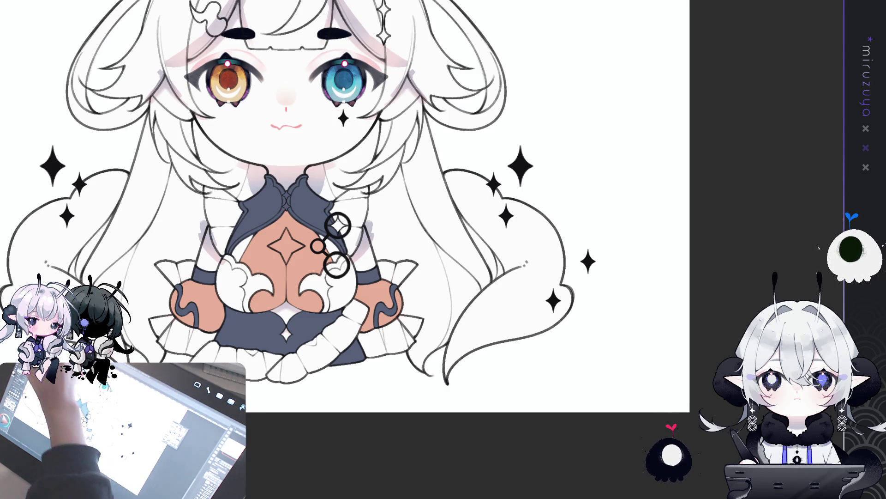
pyautogui.moveTo(267, 308)
pyautogui.mouseDown()
pyautogui.moveTo(306, 313)
pyautogui.moveTo(312, 302)
pyautogui.mouseUp()
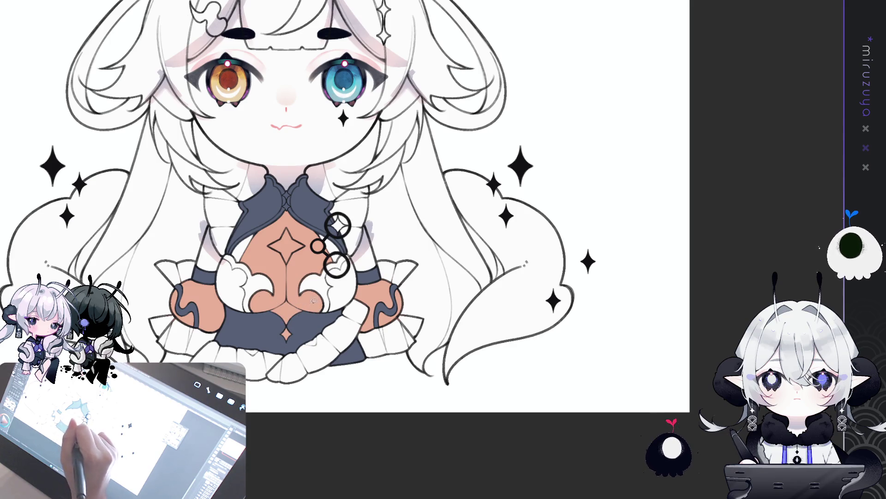
pyautogui.moveTo(355, 275); pyautogui.dragTo(369, 250)
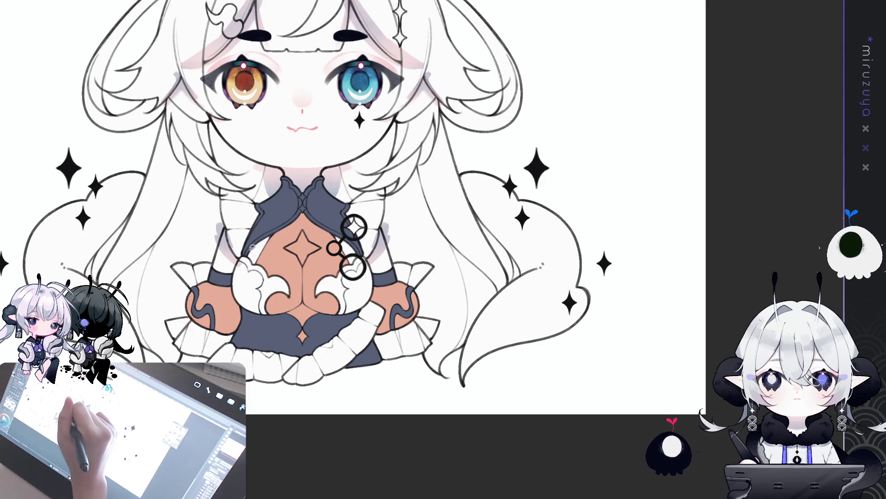
pyautogui.click(231, 203)
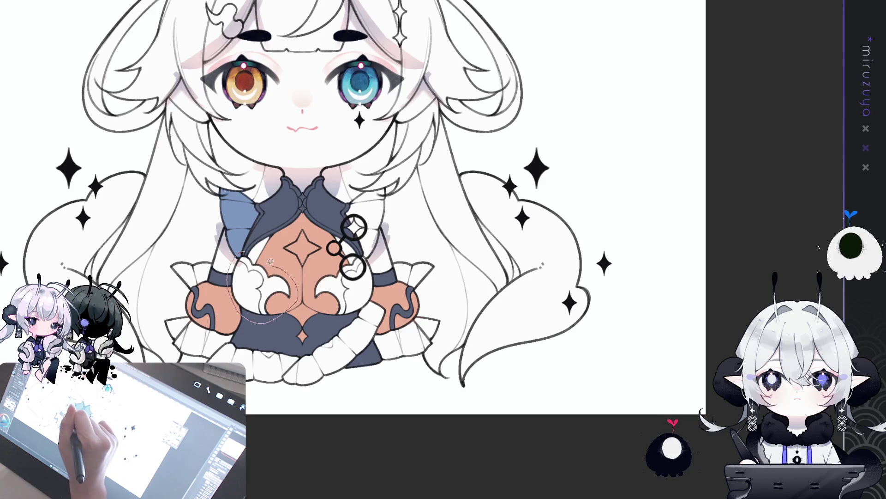
# Lasso-fill both chest cloud ruffles, the right shoulder, the right sleeve and cuff, and the left sleeve ruffle in blue.
pyautogui.moveTo(272, 262); pyautogui.dragTo(273, 262)
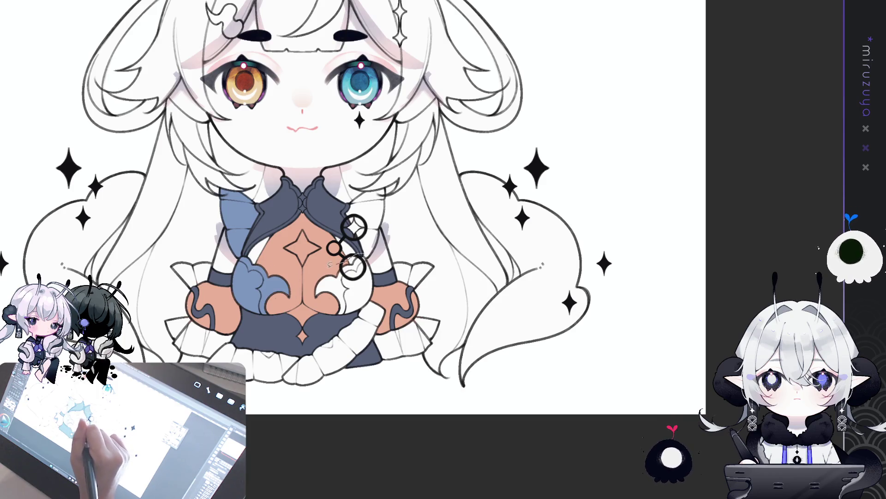
pyautogui.moveTo(358, 318)
pyautogui.mouseDown()
pyautogui.moveTo(373, 283)
pyautogui.moveTo(369, 260)
pyautogui.mouseUp()
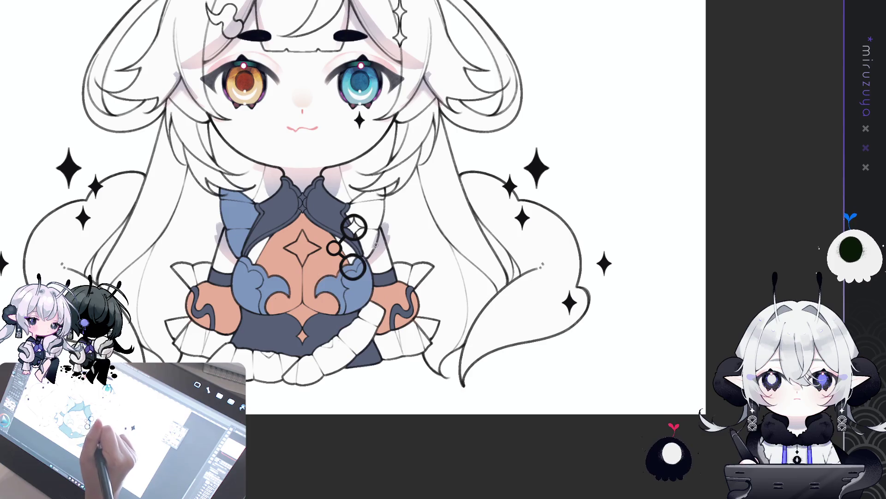
pyautogui.moveTo(340, 201)
pyautogui.mouseDown()
pyautogui.moveTo(390, 250)
pyautogui.moveTo(383, 256)
pyautogui.mouseUp()
pyautogui.hotkey('ctrl', 'z')
pyautogui.moveTo(391, 182); pyautogui.dragTo(369, 262)
pyautogui.moveTo(350, 201); pyautogui.dragTo(399, 184)
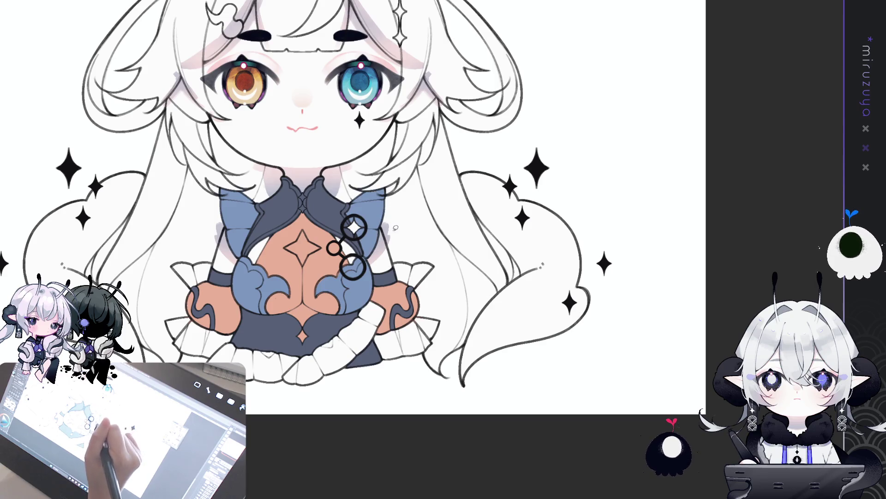
pyautogui.moveTo(444, 274)
pyautogui.mouseDown()
pyautogui.moveTo(413, 288)
pyautogui.moveTo(428, 365)
pyautogui.moveTo(450, 328)
pyautogui.mouseUp()
pyautogui.moveTo(394, 256)
pyautogui.mouseDown()
pyautogui.moveTo(335, 301)
pyautogui.moveTo(243, 271)
pyautogui.moveTo(189, 290)
pyautogui.moveTo(226, 344)
pyautogui.moveTo(392, 337)
pyautogui.moveTo(396, 263)
pyautogui.mouseUp()
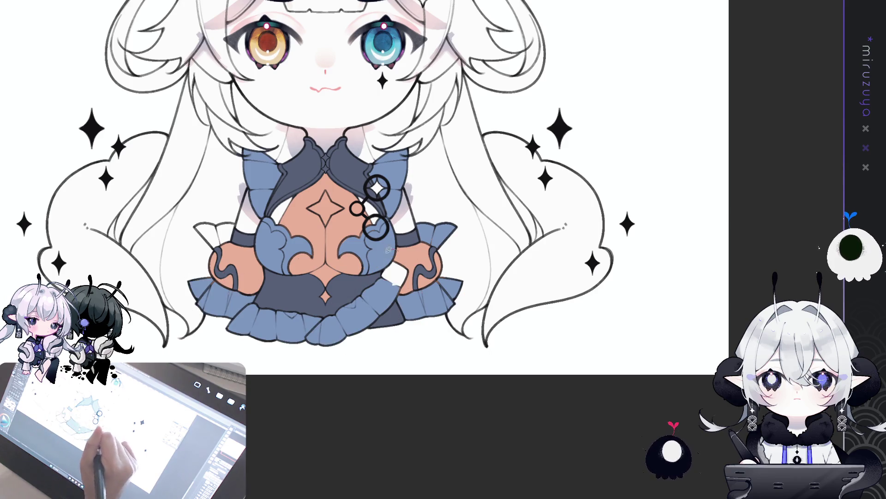
pyautogui.moveTo(237, 248); pyautogui.dragTo(237, 246)
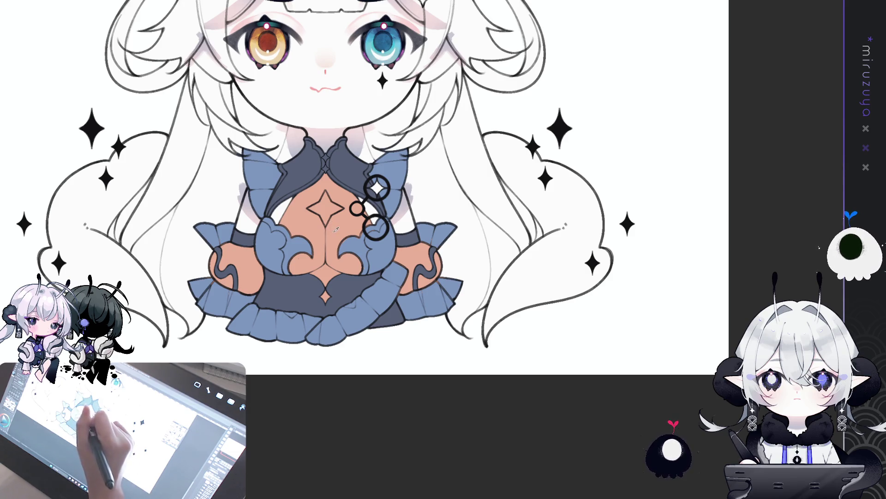
# Bucket-fill the brooch's top star peach and touch up the fill.
pyautogui.click(377, 188)
pyautogui.hotkey('ctrl', 'z')
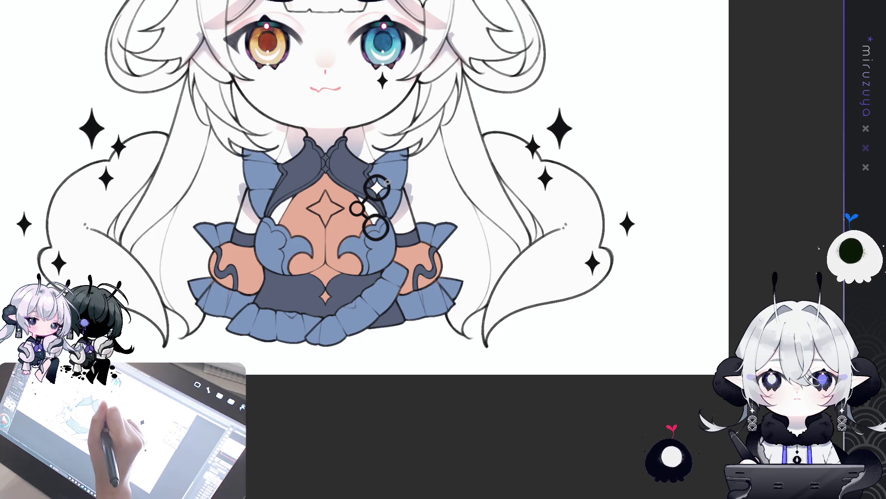
pyautogui.click(377, 187)
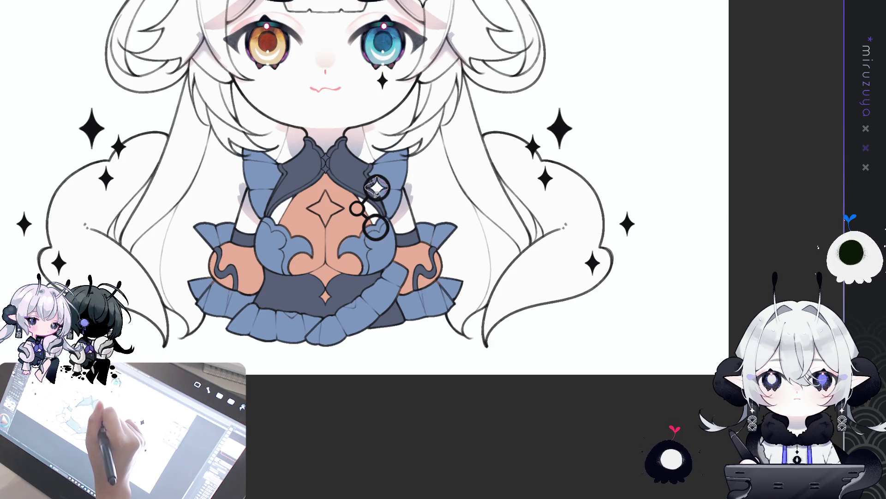
pyautogui.click(376, 188)
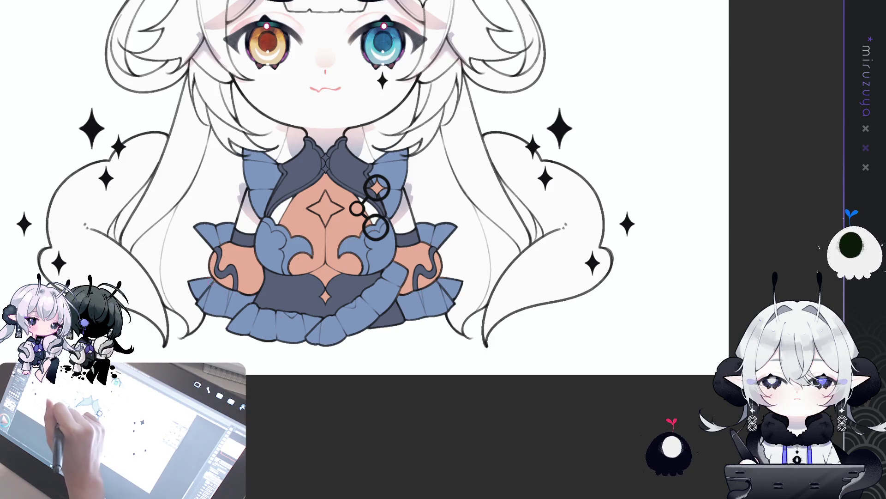
pyautogui.moveTo(364, 209); pyautogui.dragTo(343, 233)
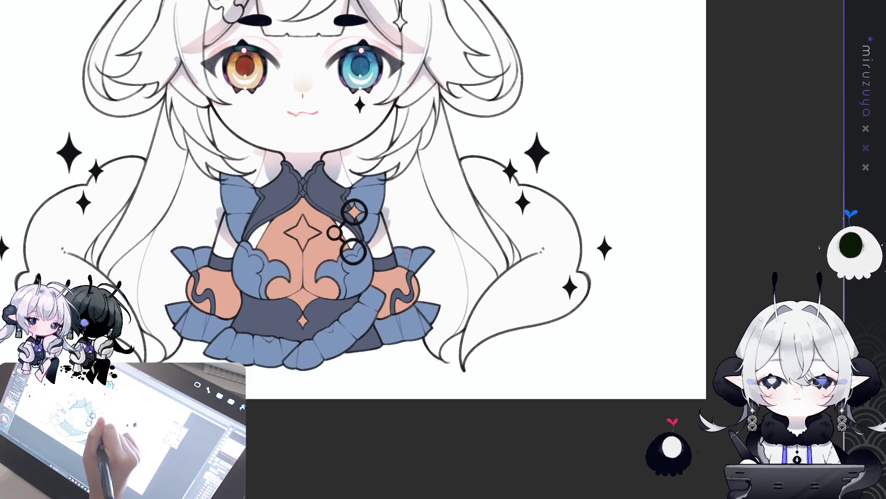
# Paint a white circle behind the chest star and lasso-fill the star solid white.
pyautogui.moveTo(464, 187)
pyautogui.mouseDown()
pyautogui.moveTo(488, 309)
pyautogui.moveTo(468, 344)
pyautogui.mouseUp()
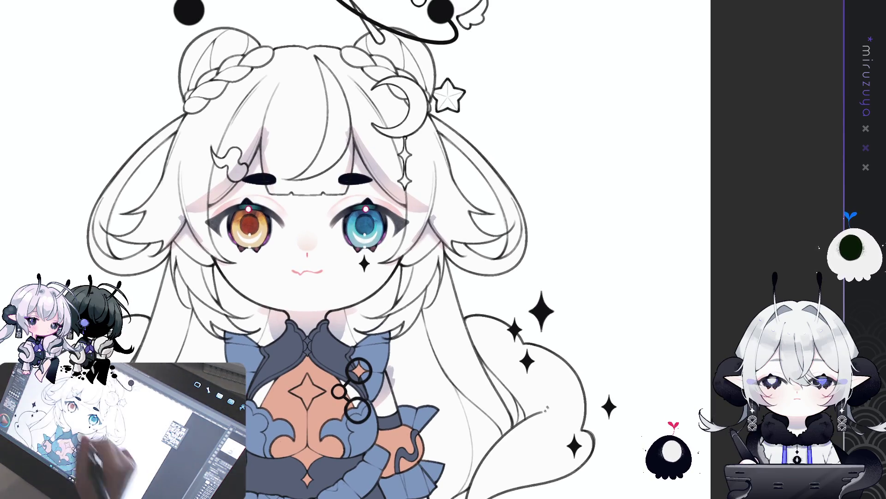
pyautogui.moveTo(310, 383); pyautogui.dragTo(300, 217)
pyautogui.click(297, 243)
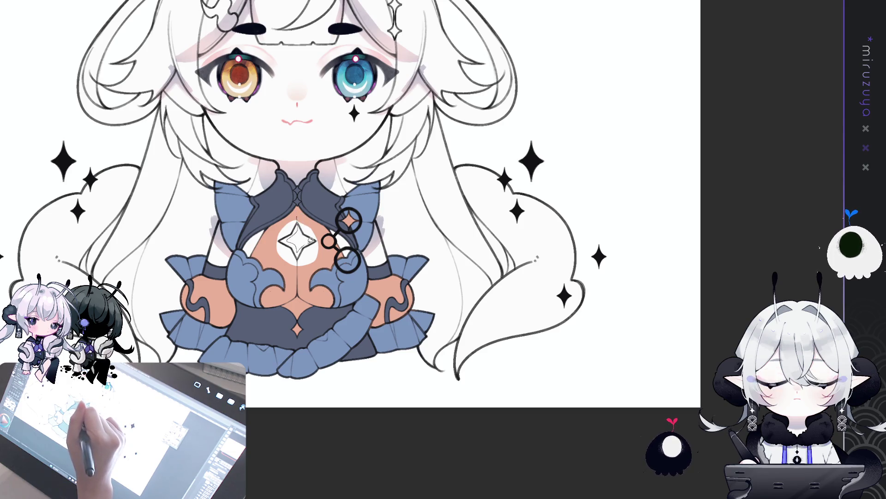
pyautogui.moveTo(277, 245)
pyautogui.mouseDown()
pyautogui.moveTo(298, 224)
pyautogui.moveTo(277, 244)
pyautogui.mouseUp()
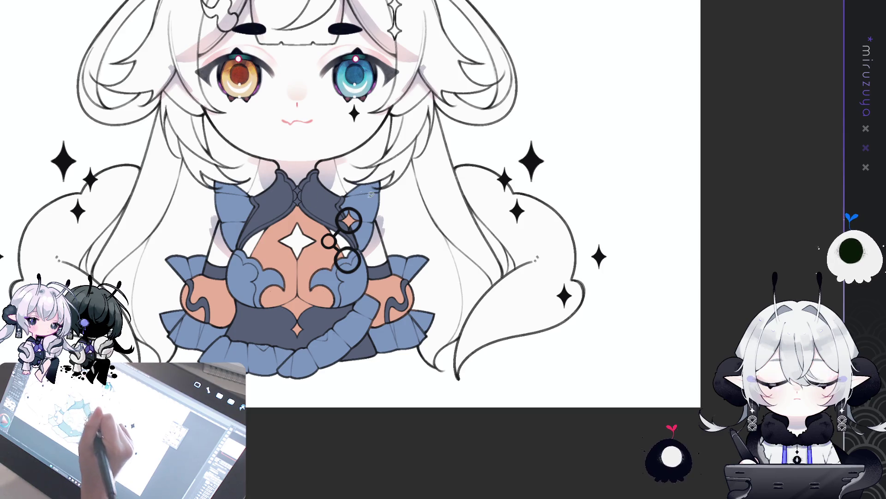
pyautogui.moveTo(600, 256); pyautogui.dragTo(617, 362)
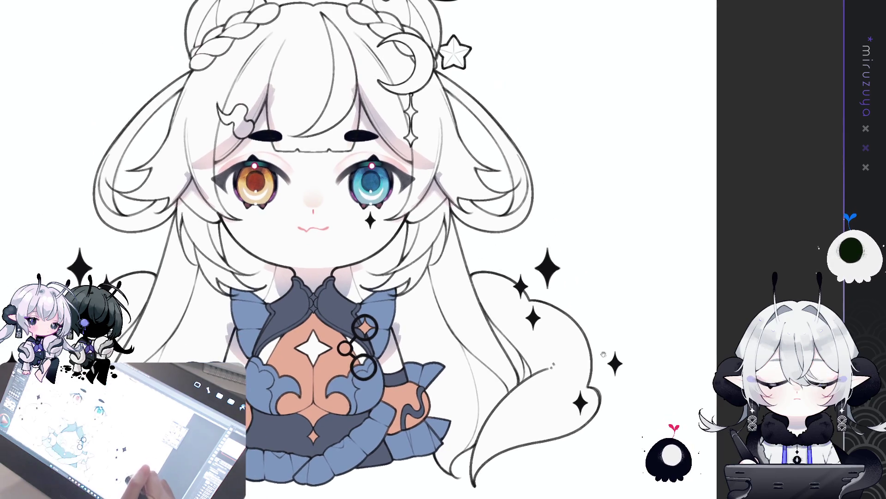
pyautogui.moveTo(296, 91); pyautogui.dragTo(241, 208)
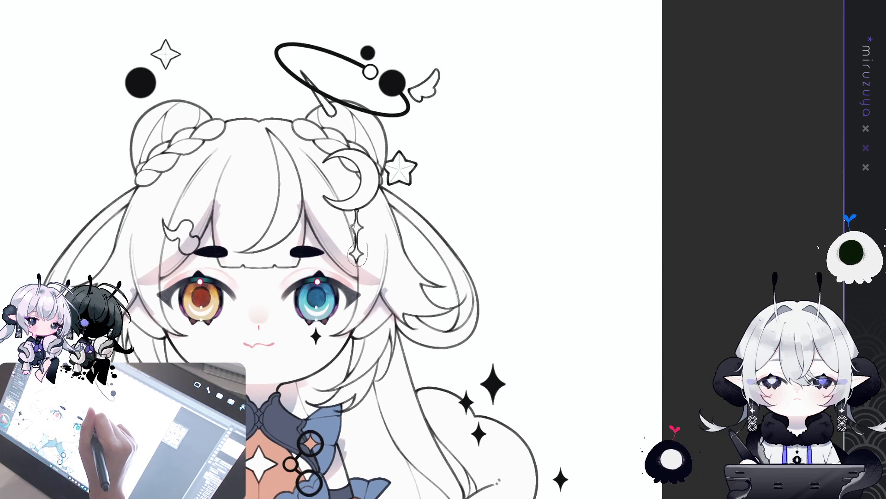
# Turn the crescent moon and its star charm peach, and bucket-fill the cloud hairpin peach.
pyautogui.moveTo(351, 170)
pyautogui.mouseDown()
pyautogui.moveTo(334, 159)
pyautogui.moveTo(379, 155)
pyautogui.mouseUp()
pyautogui.hotkey('ctrl', 'z')
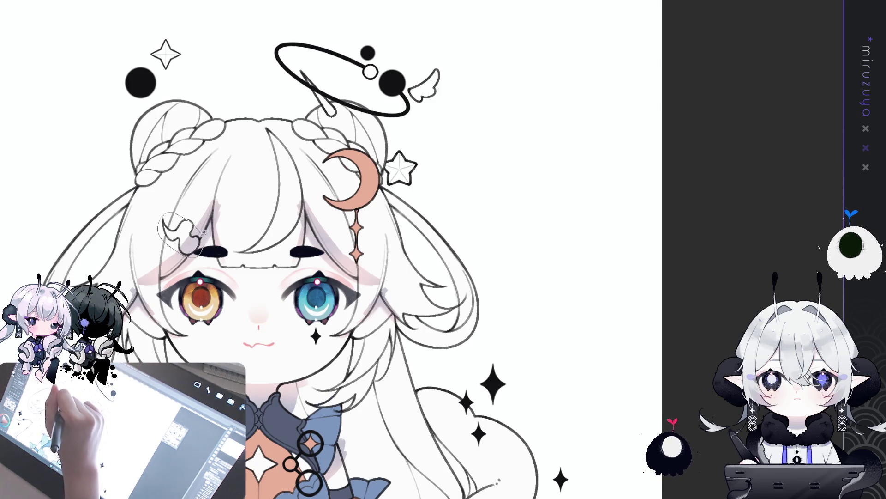
pyautogui.click(189, 229)
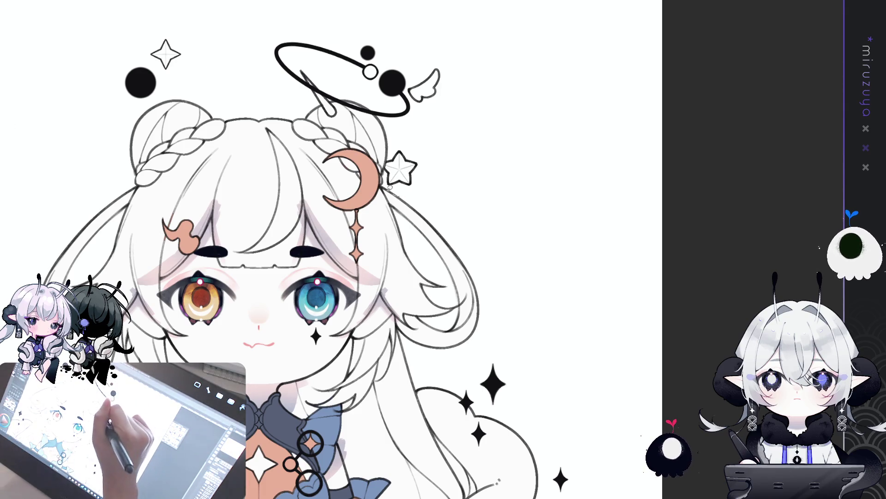
# Lasso the star hair clip, small wing and top-left sparkle together and delete them.
pyautogui.moveTo(406, 144); pyautogui.dragTo(403, 145)
pyautogui.moveTo(414, 102)
pyautogui.mouseDown()
pyautogui.moveTo(455, 58)
pyautogui.moveTo(462, 74)
pyautogui.moveTo(410, 106)
pyautogui.mouseUp()
pyautogui.moveTo(199, 60); pyautogui.dragTo(206, 59)
pyautogui.press('Delete')
pyautogui.scroll(-2, 600, 227)
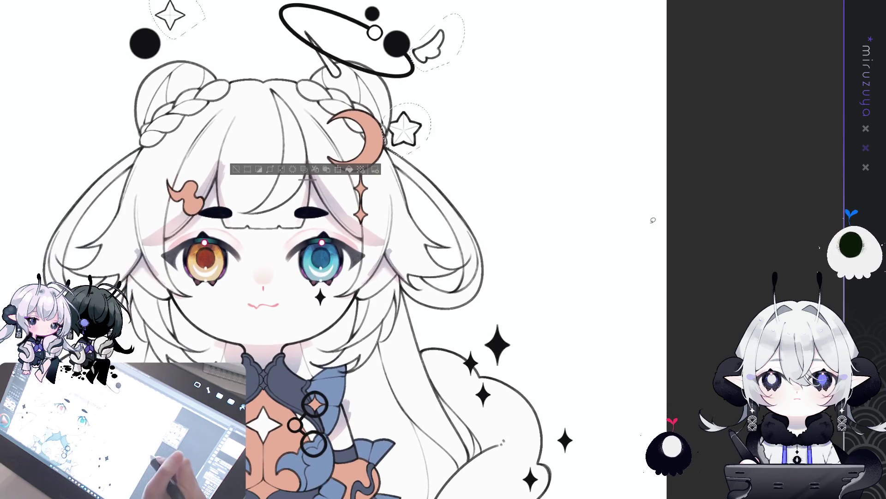
# Restore the deleted ornaments, then lasso and erase the stray stroke beside the top-left sparkle.
pyautogui.hotkey('ctrl', 'z')
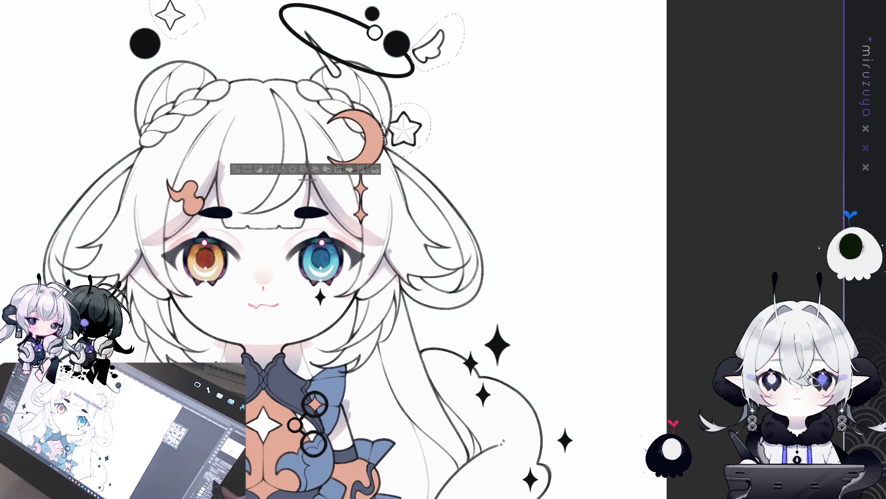
pyautogui.moveTo(268, 103)
pyautogui.mouseDown()
pyautogui.moveTo(230, 202)
pyautogui.moveTo(209, 204)
pyautogui.mouseUp()
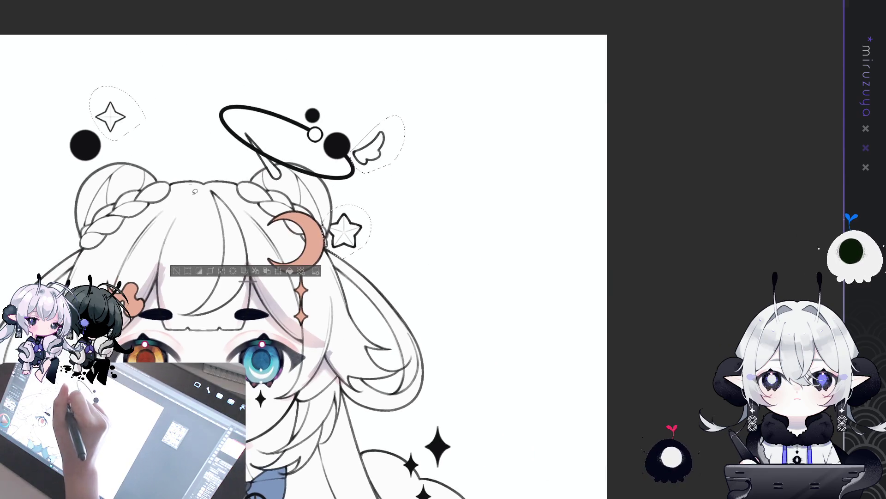
pyautogui.hotkey('ctrl', 'd')
pyautogui.moveTo(107, 133); pyautogui.dragTo(106, 131)
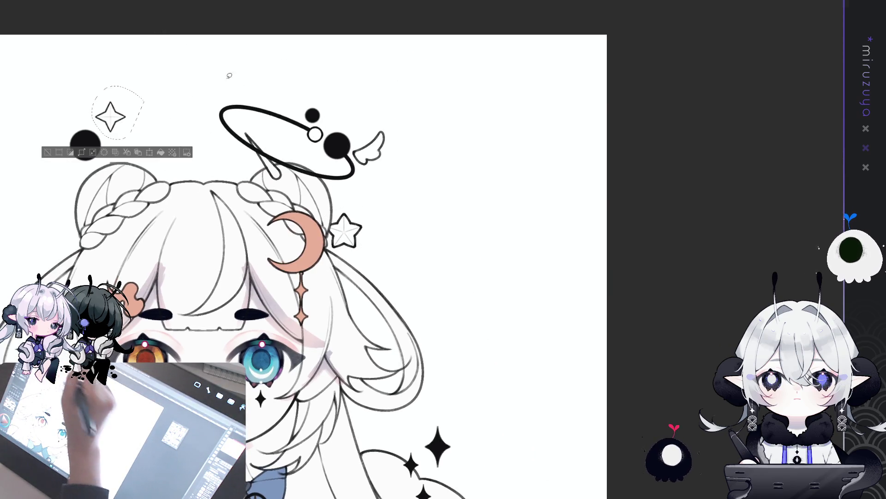
pyautogui.press('Delete')
pyautogui.hotkey('ctrl', 'd')
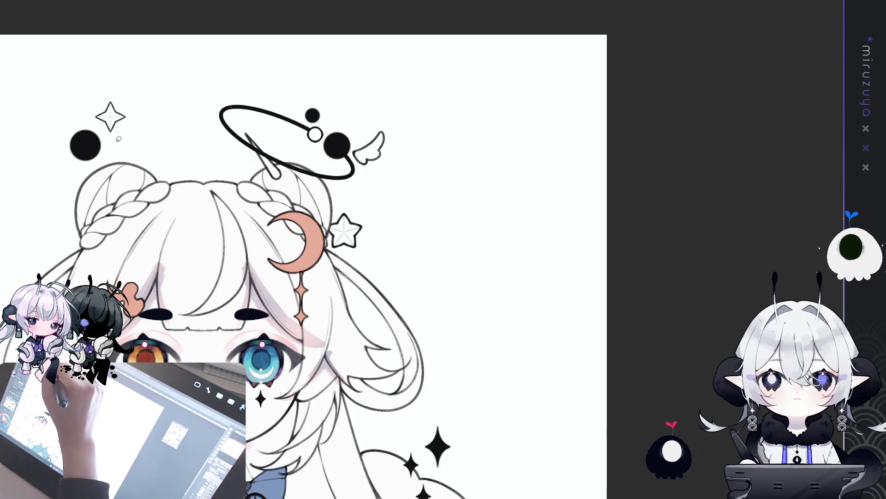
# Lasso around the star clip beside the moon and bring the face back into view.
pyautogui.moveTo(349, 203); pyautogui.dragTo(378, 232)
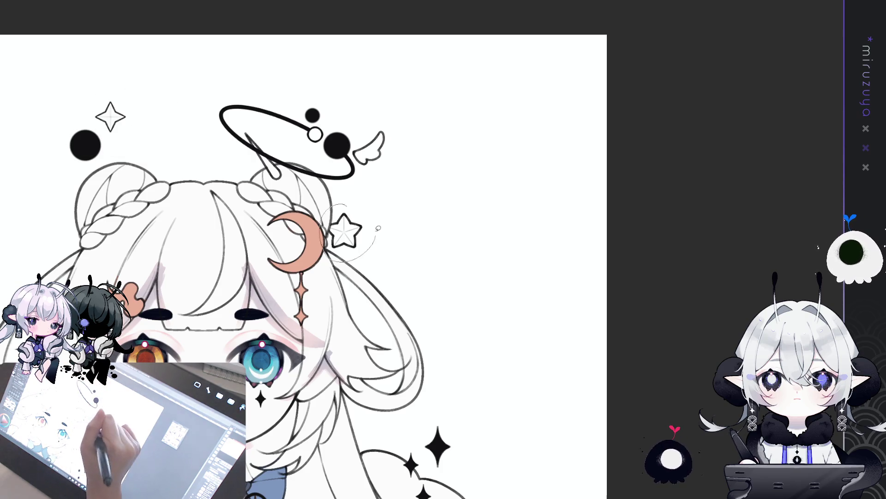
pyautogui.moveTo(368, 200)
pyautogui.mouseDown()
pyautogui.moveTo(327, 216)
pyautogui.moveTo(331, 243)
pyautogui.moveTo(363, 254)
pyautogui.mouseUp()
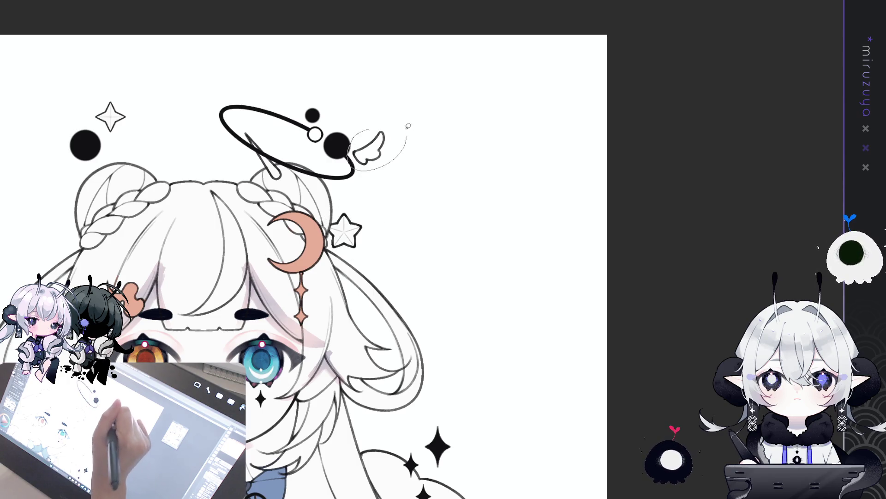
pyautogui.moveTo(417, 124); pyautogui.dragTo(497, 19)
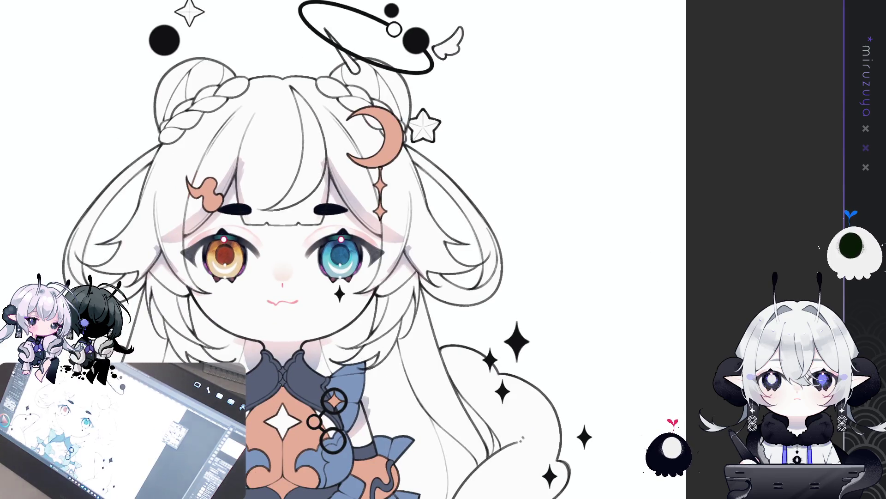